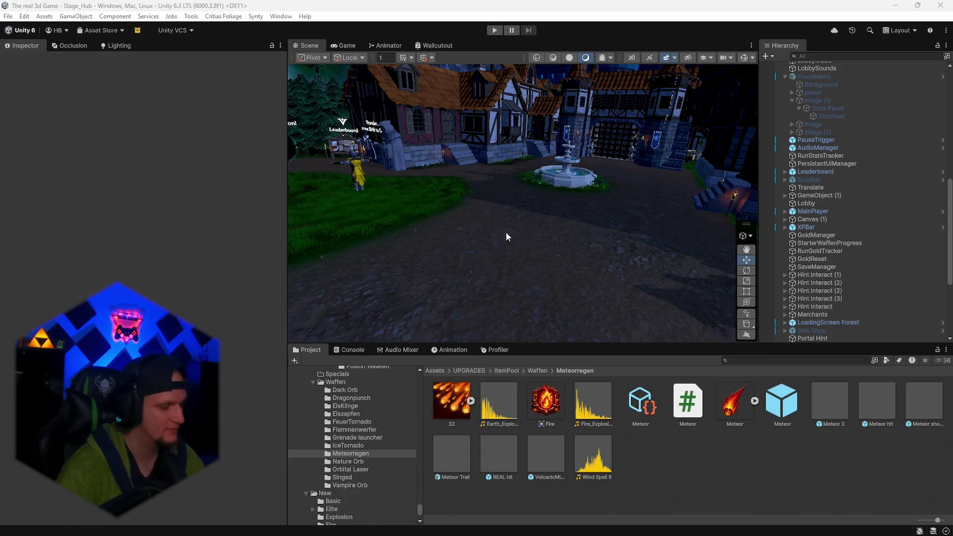
- Orbit the hub view toward the forest, house and fountain, then open Meteor.cs in Visual Studio
mouse_move(667, 201)
left_mouse_down()
mouse_move(635, 187)
mouse_move(645, 158)
mouse_move(660, 173)
left_mouse_up()
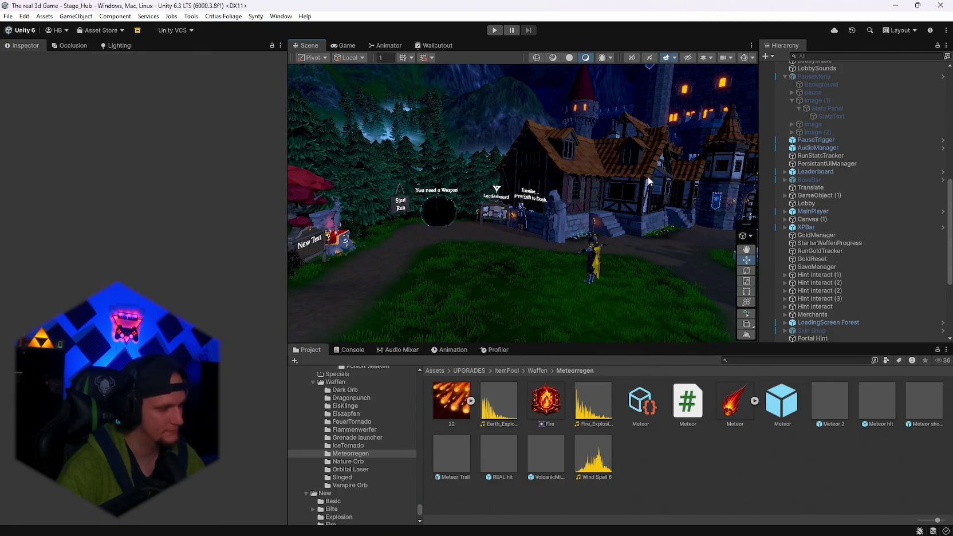
mouse_move(599, 187)
left_mouse_down()
mouse_move(607, 188)
mouse_move(456, 195)
mouse_move(602, 192)
mouse_move(592, 193)
mouse_move(606, 177)
mouse_move(595, 194)
left_mouse_up()
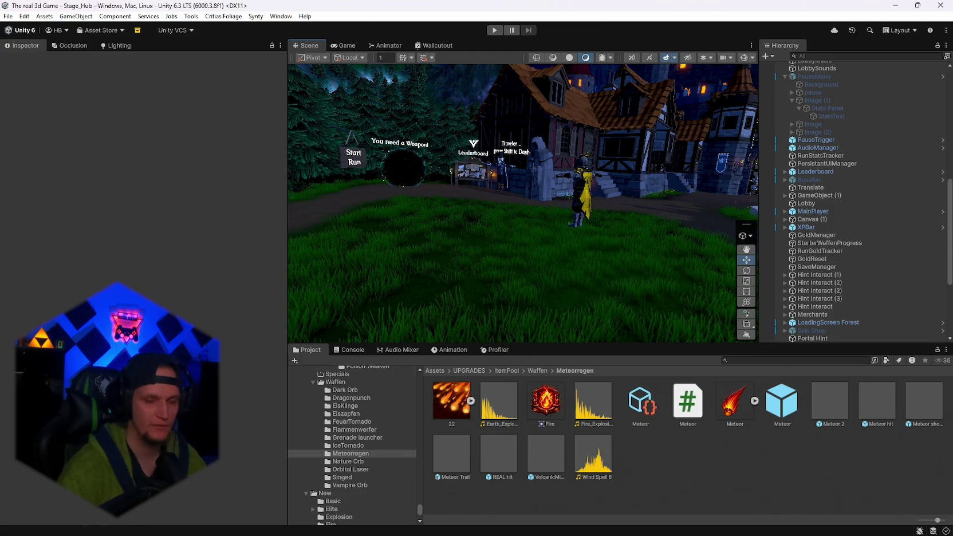
mouse_move(749, 535)
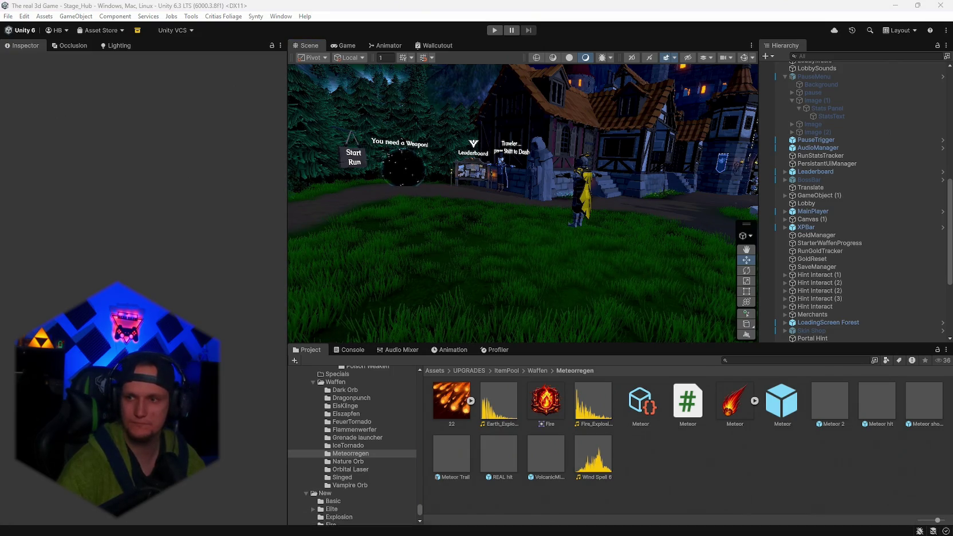
double_click(688, 401)
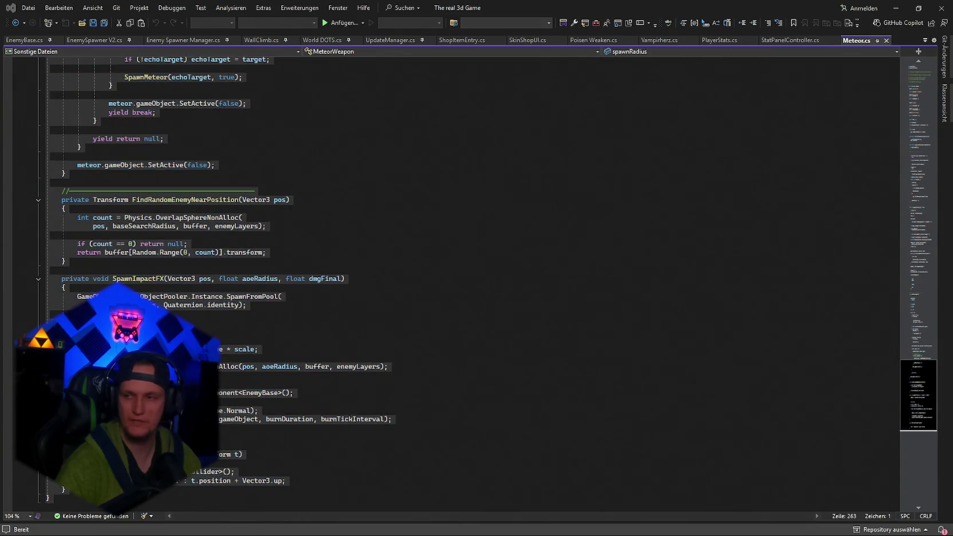
- Open Kill Meteor.cs from the 'Metoer bei Kill' folder and select all its code
left_click(896, 8)
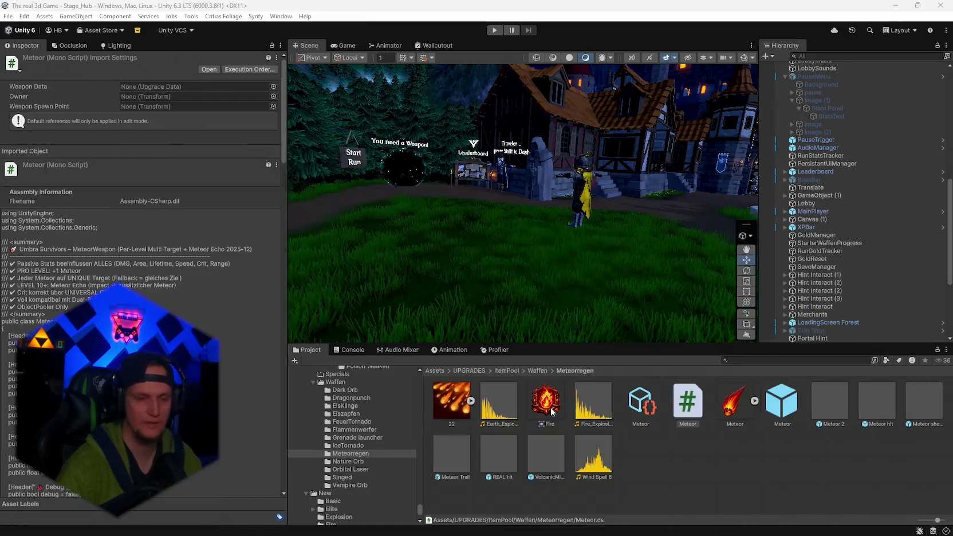
scroll(358, 467, "down", 2)
scroll(366, 467, "down", 2)
left_click(367, 484)
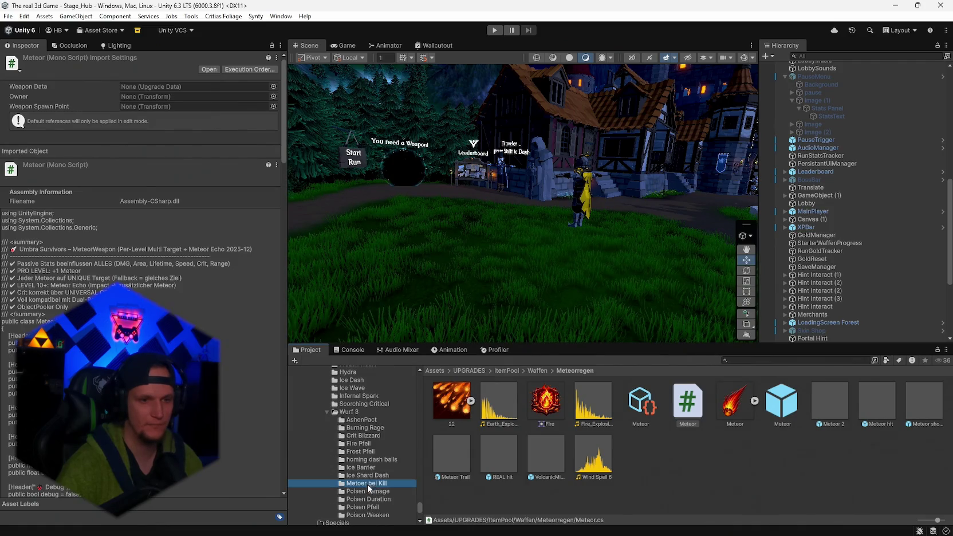
double_click(544, 402)
key("ctrl+a")
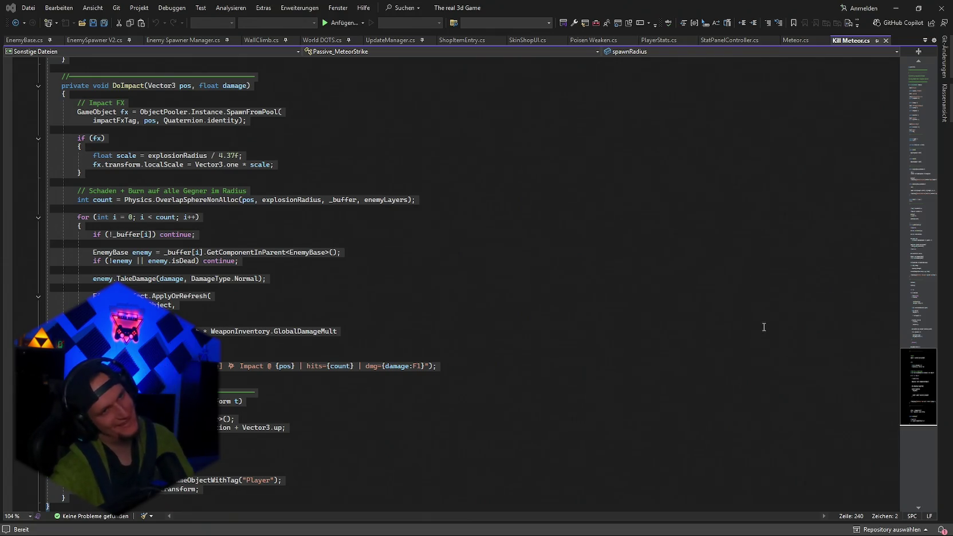
mouse_move(673, 533)
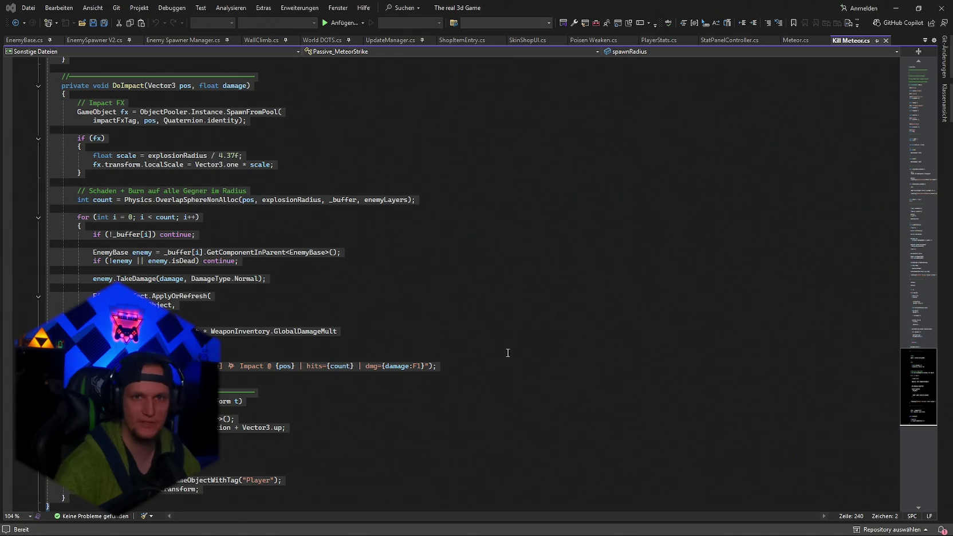
scroll(575, 343, "up", 3)
- Replace SpawnImpactFX in Meteor.cs with the bool-returning version and save
left_click(797, 42)
left_click(743, 244)
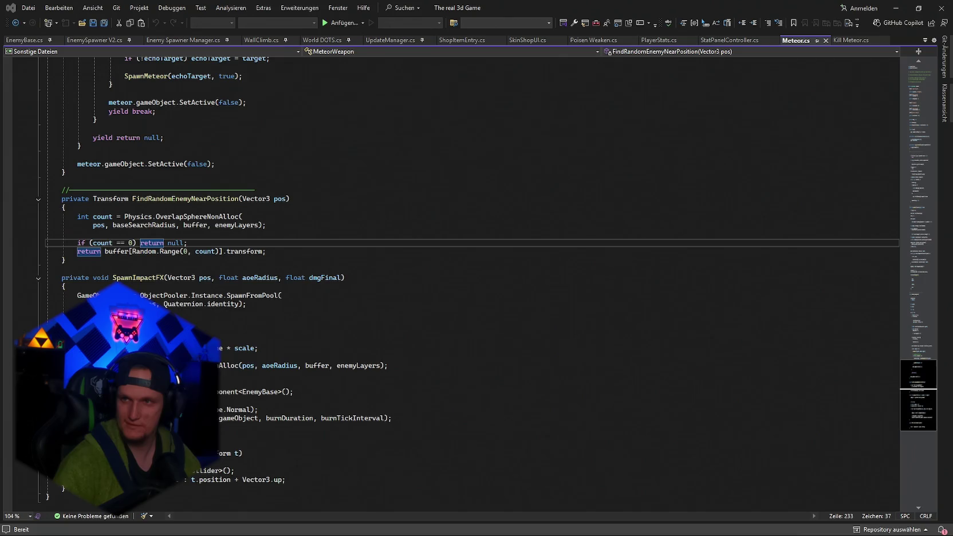
left_click(563, 393)
key("ctrl+f")
type("SpawnImpactFX")
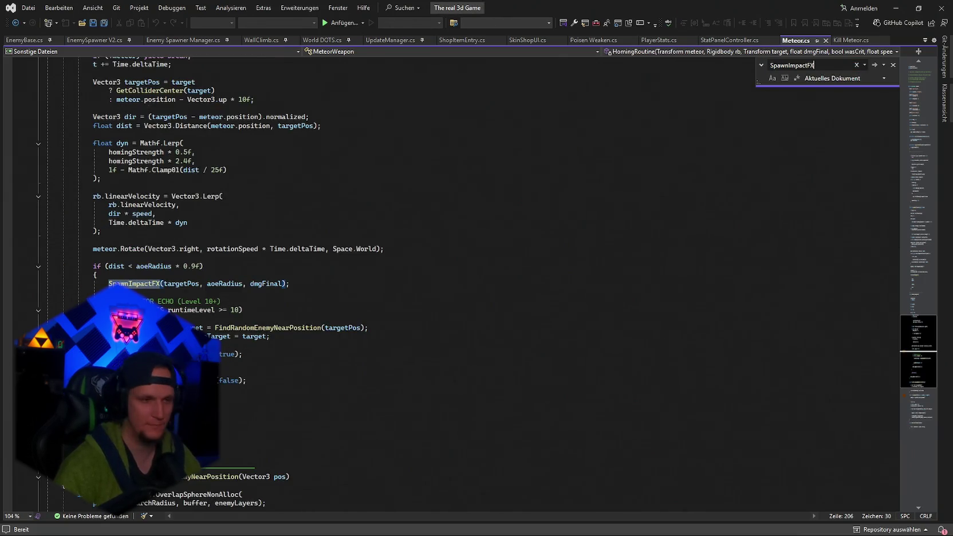
left_click(874, 65)
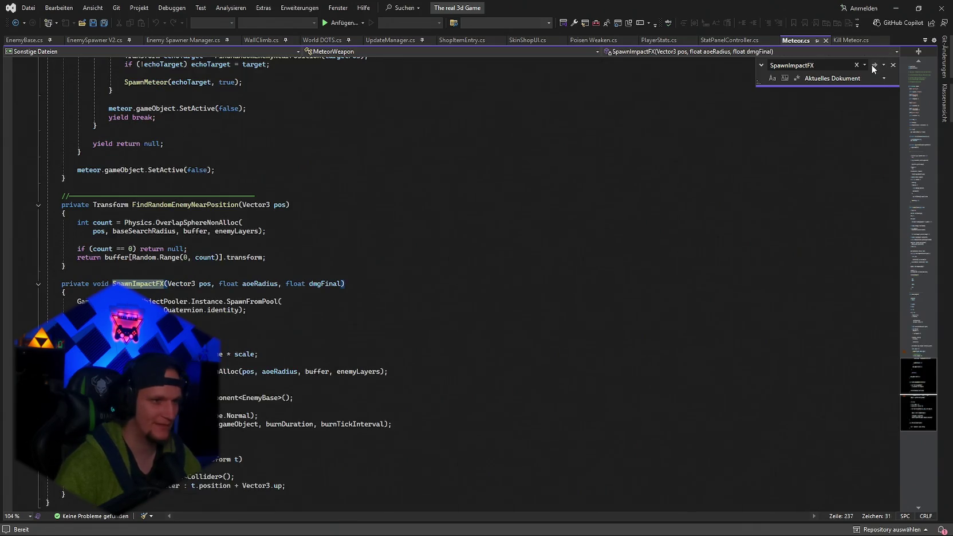
key("Escape")
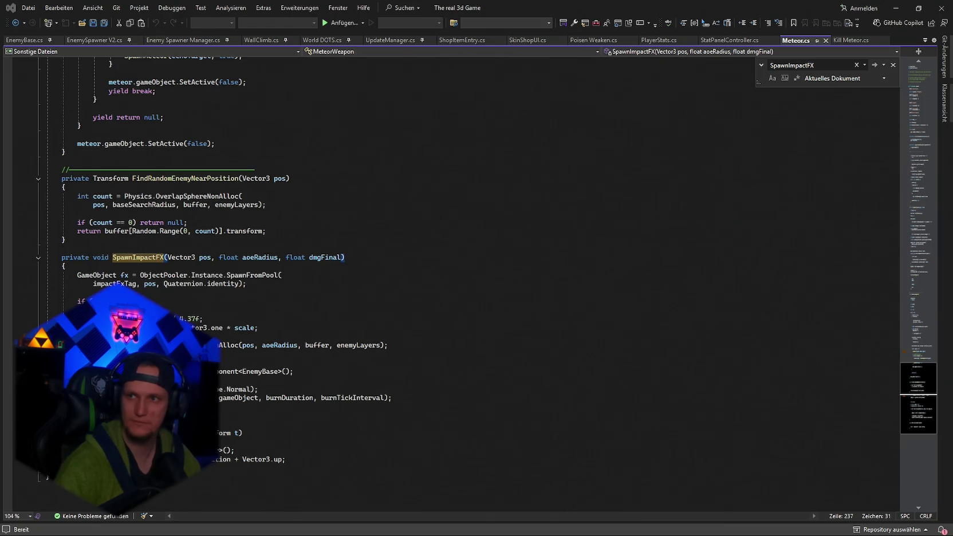
key("Home")
key("shift+Down")
key("shift+Down")
key("shift+Down")
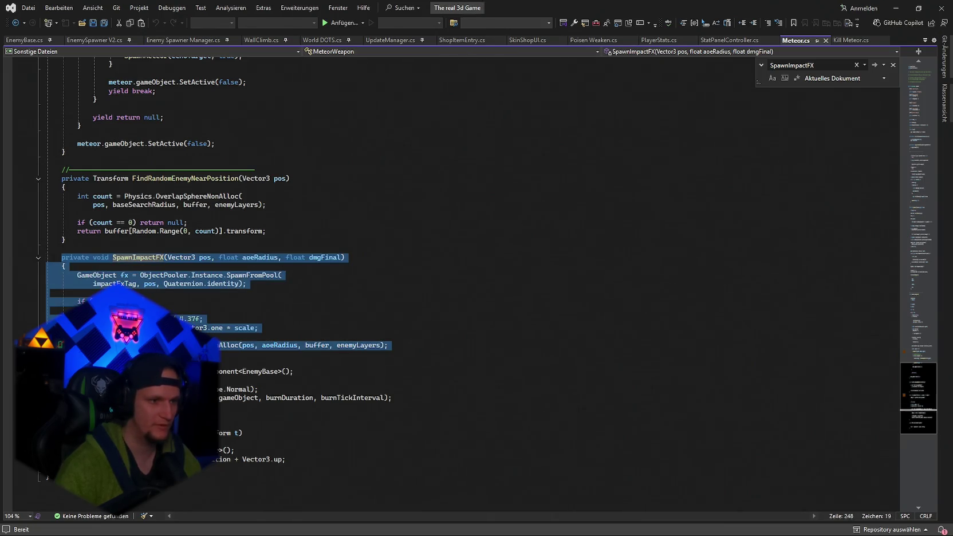
key("ctrl+v")
key("ctrl+s")
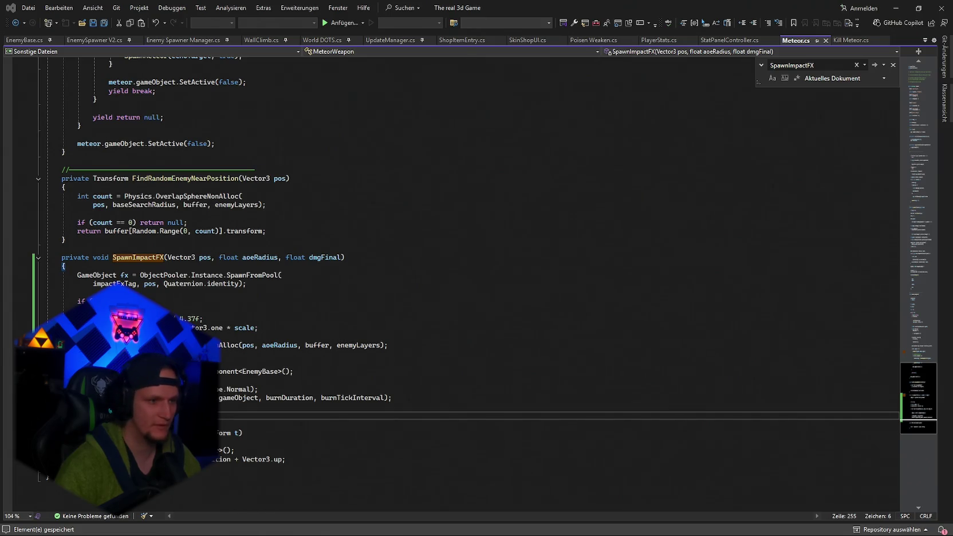
key("shift+Up")
key("shift+Up")
key("shift+Up")
key("ctrl+v")
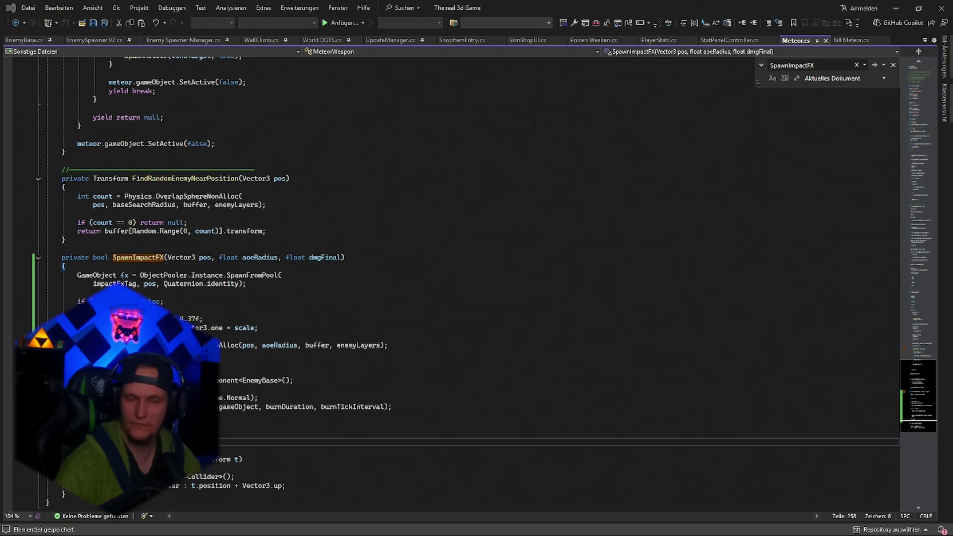
- Locate the HomingRoutine code in Meteor.cs and scroll through it
left_click(574, 372)
key("ctrl+f")
type("HomingRoutine")
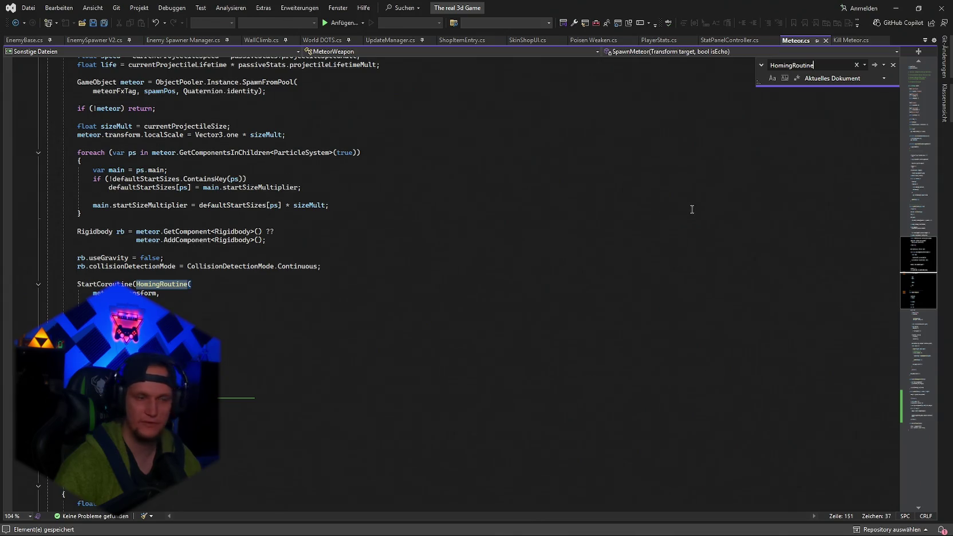
left_click(875, 64)
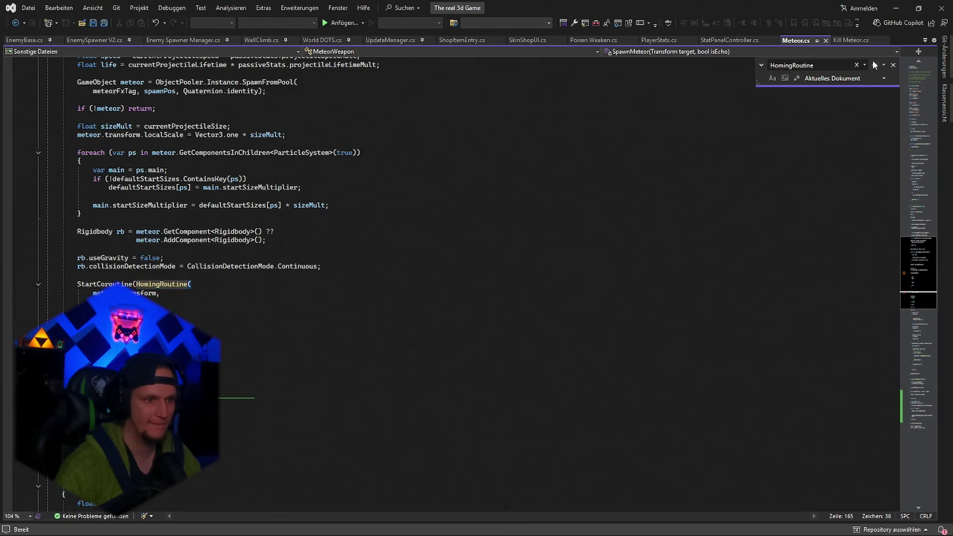
scroll(675, 234, "down", 11)
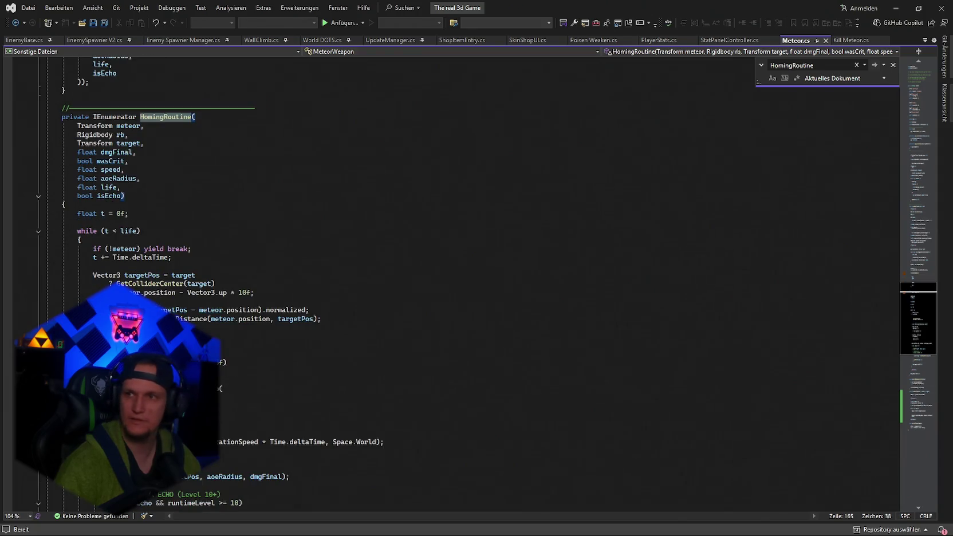
key("Escape")
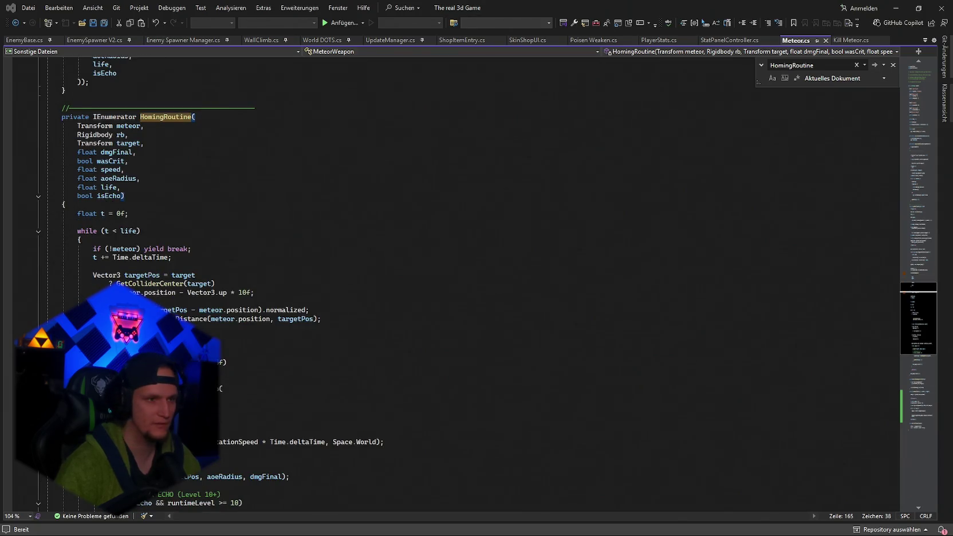
scroll(619, 296, "down", 6)
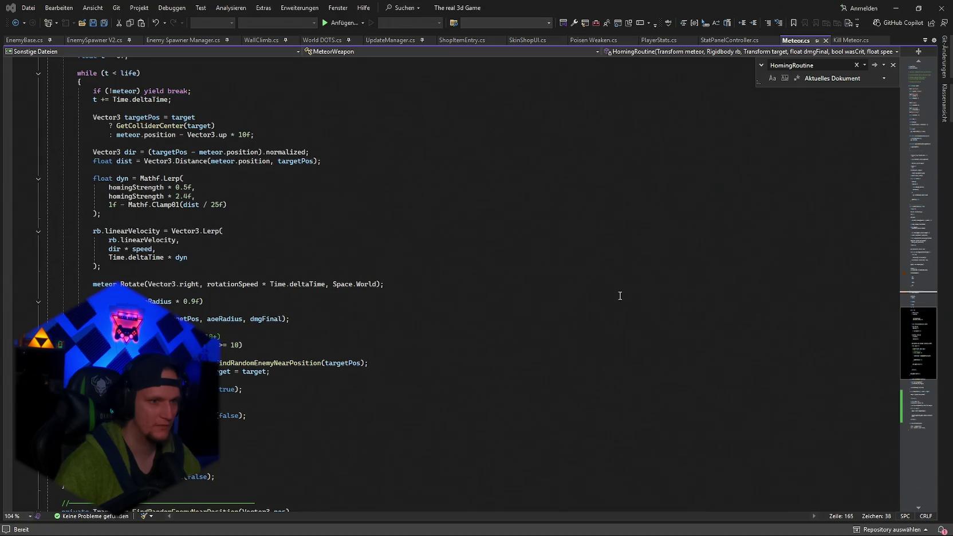
scroll(620, 296, "up", 7)
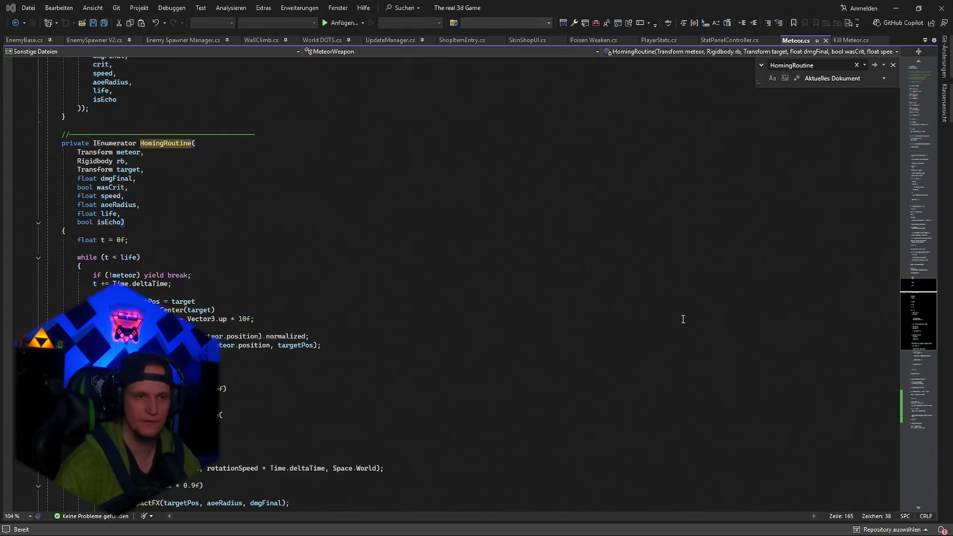
- Replace the 'dist < aoeRadius * 0.9f' impact branch with the fallback-meteor version, save, and return to Kill Meteor.cs
left_click(683, 319)
key("ctrl+f")
type("if (dist < aoeRadius * 0.9f)")
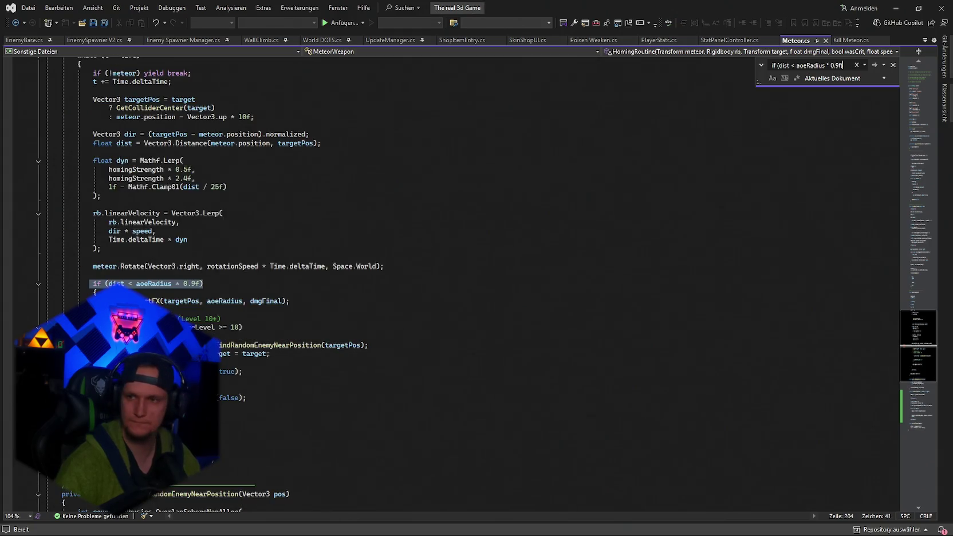
key("Escape")
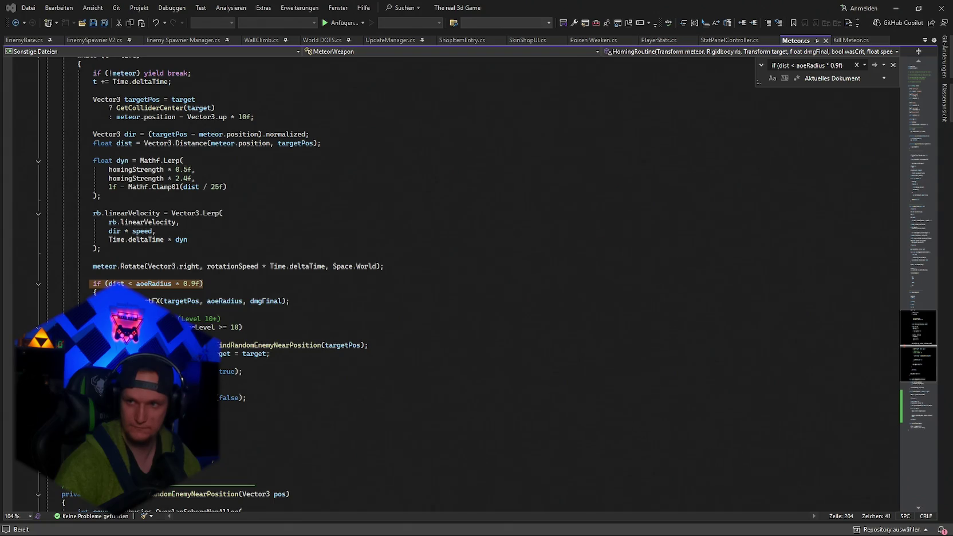
left_click(407, 415)
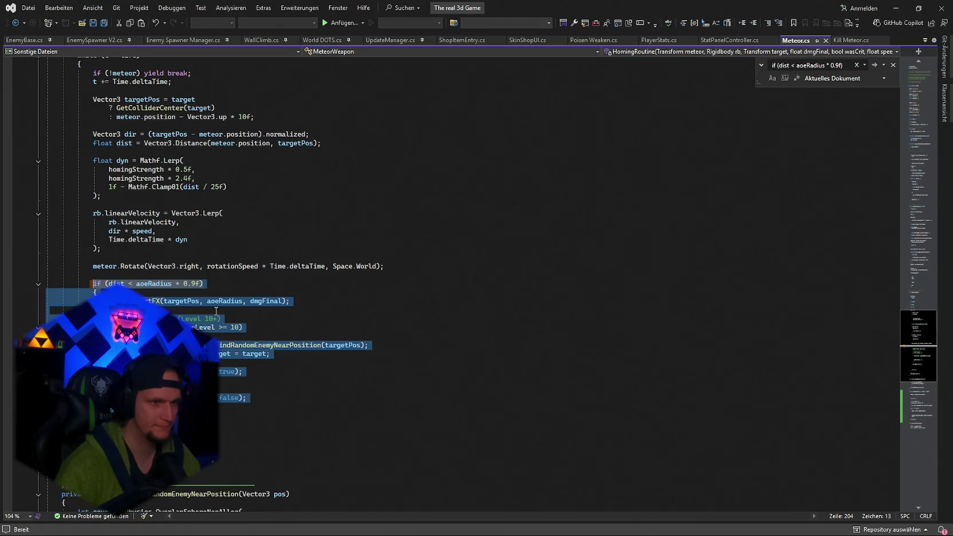
key("ctrl+v")
key("ctrl+s")
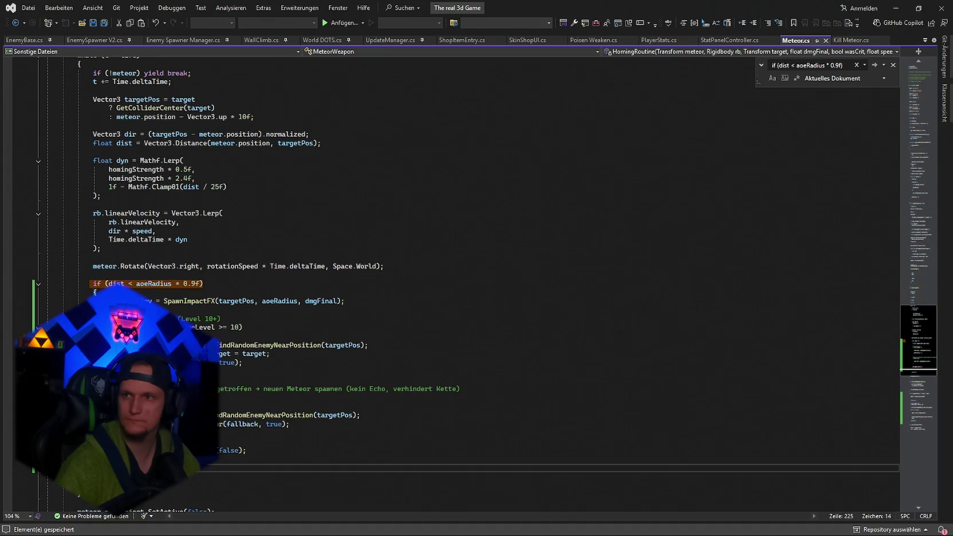
left_click(847, 40)
left_click(685, 261)
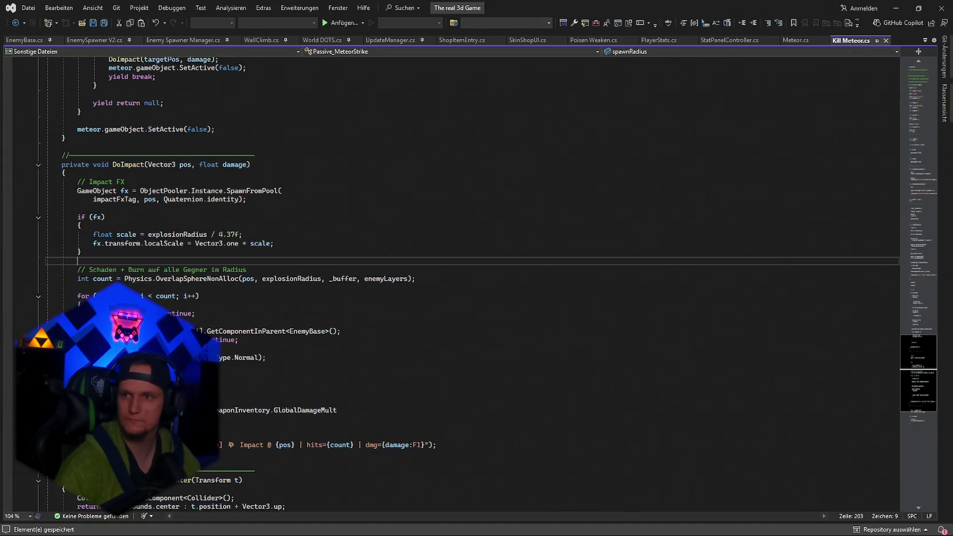
- Replace the DoImpact method with its bool-returning version
key("ctrl+f")
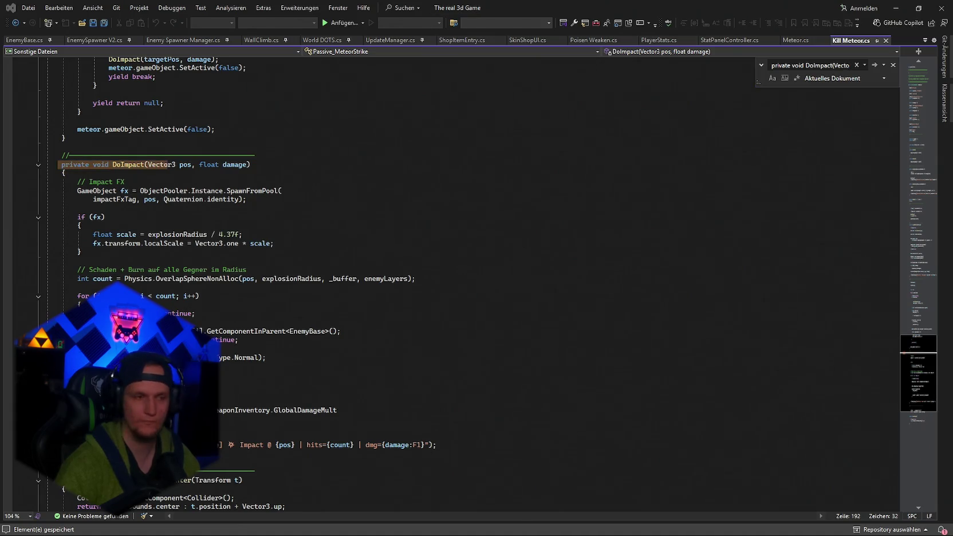
left_click(147, 182)
mouse_move(63, 165)
left_mouse_down()
mouse_move(195, 344)
mouse_move(436, 446)
left_mouse_up()
key("ctrl+v")
- Replace the SpawnMeteor signature with the version taking an isFallback flag
key("ctrl+f")
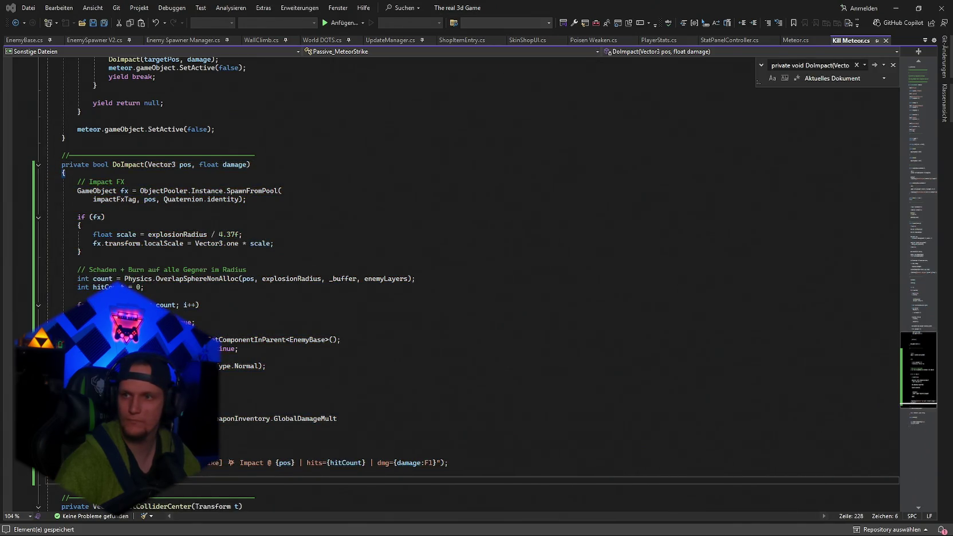
type("private void SpawnMeteor(Transform target)")
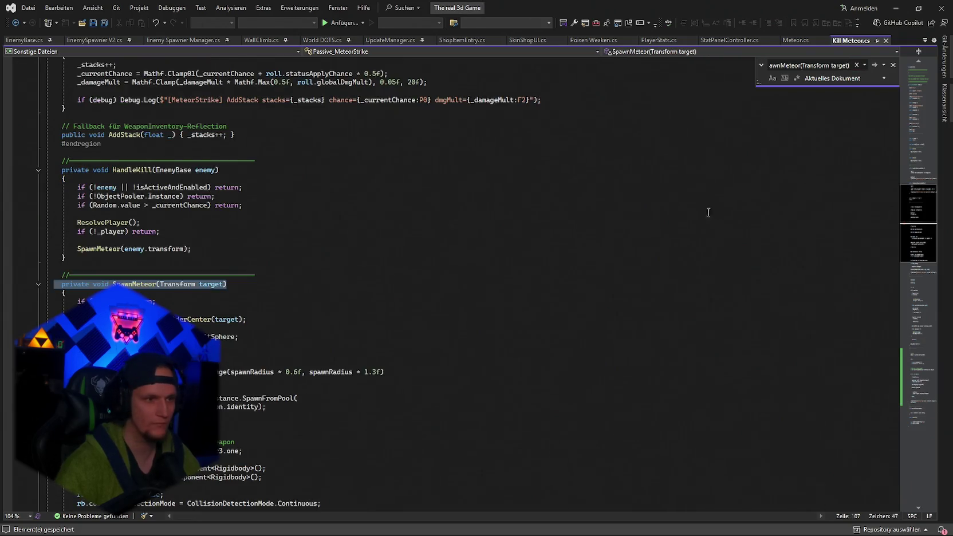
scroll(601, 214, "down", 4)
scroll(601, 214, "down", 4)
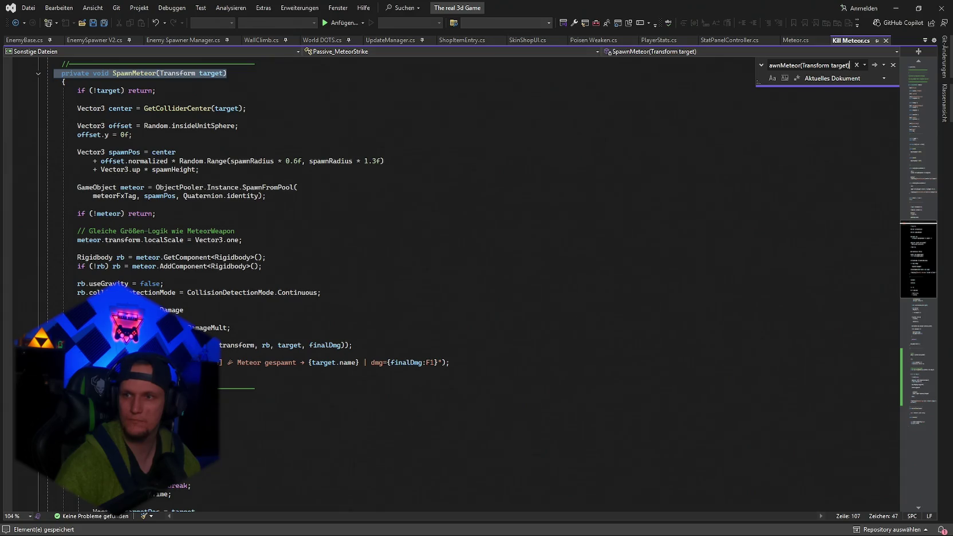
scroll(548, 311, "up", 2)
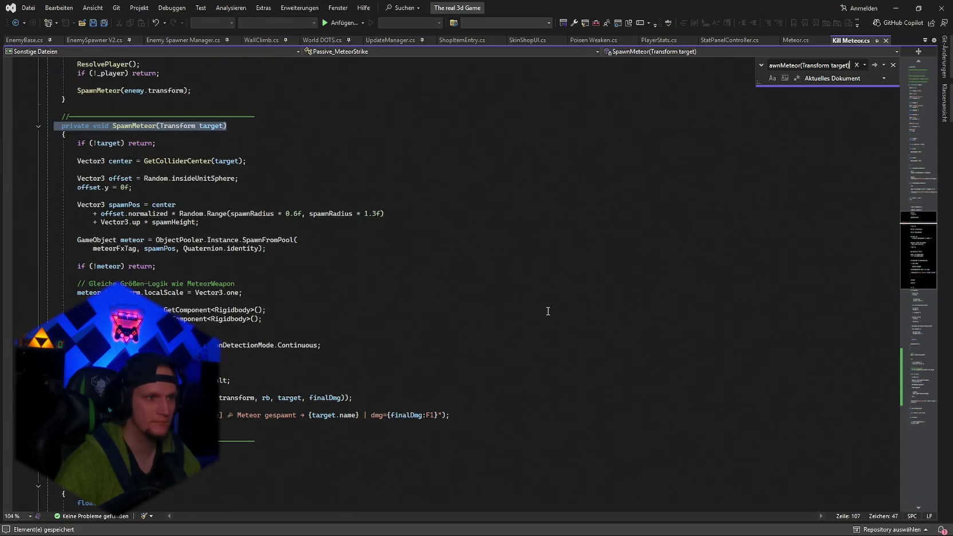
scroll(548, 311, "up", 1)
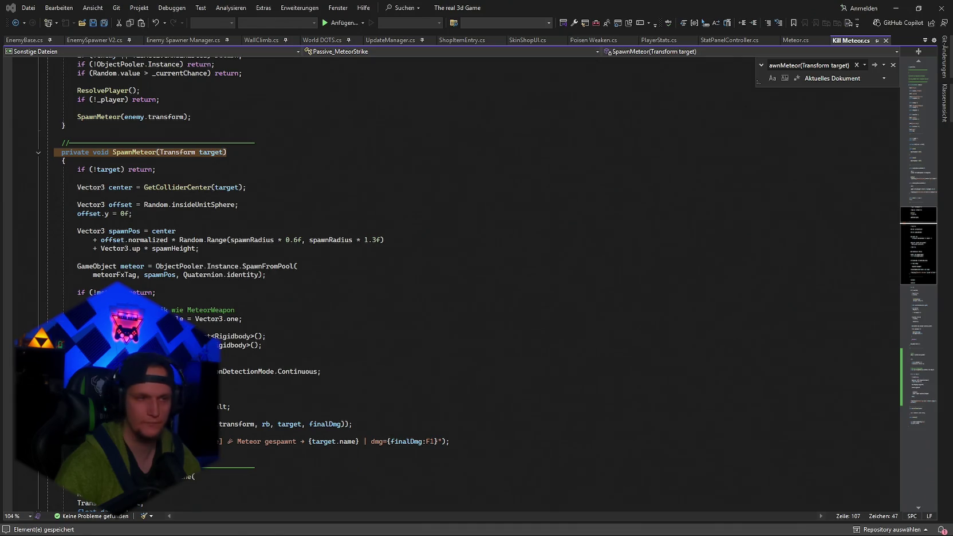
left_click(227, 156)
left_click_drag(227, 156, 63, 159)
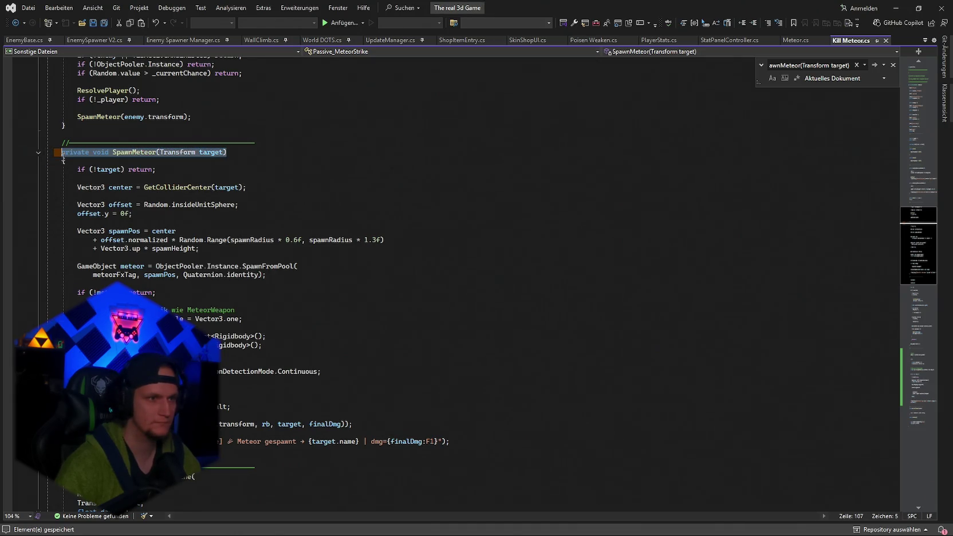
type("private void SpawnMeteor(Transform target, bool isFallback = false)")
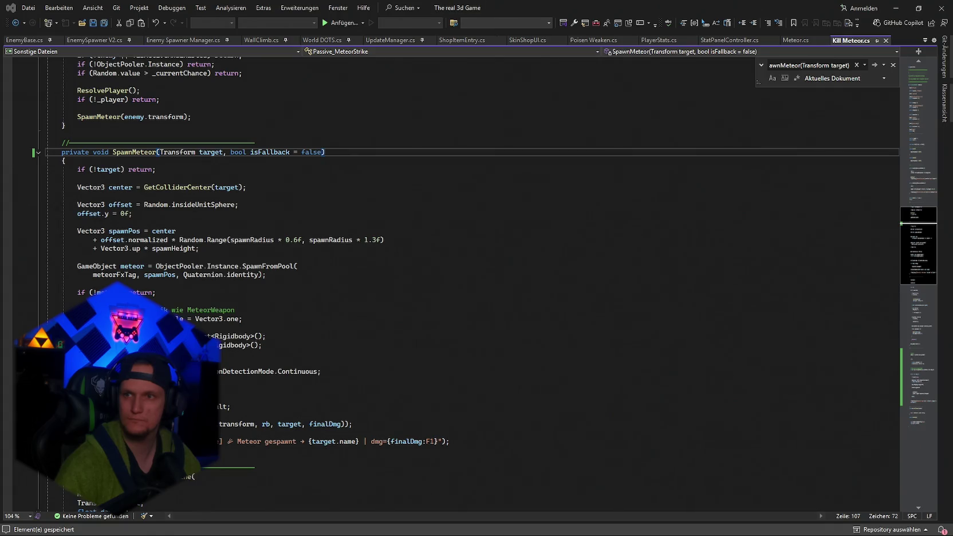
- Give the HomingRoutine signature an isFallback parameter and save
key("ctrl+f")
key("ctrl+v")
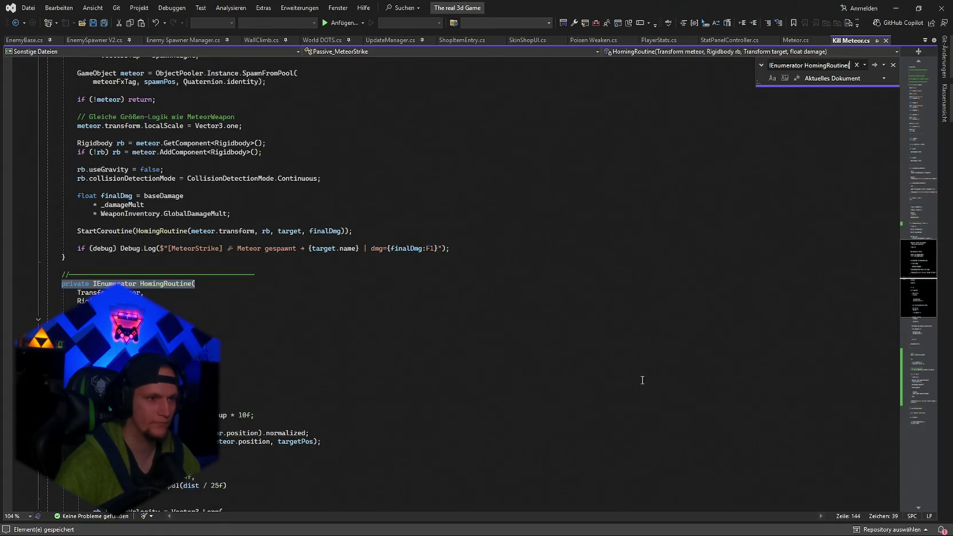
left_click(649, 283)
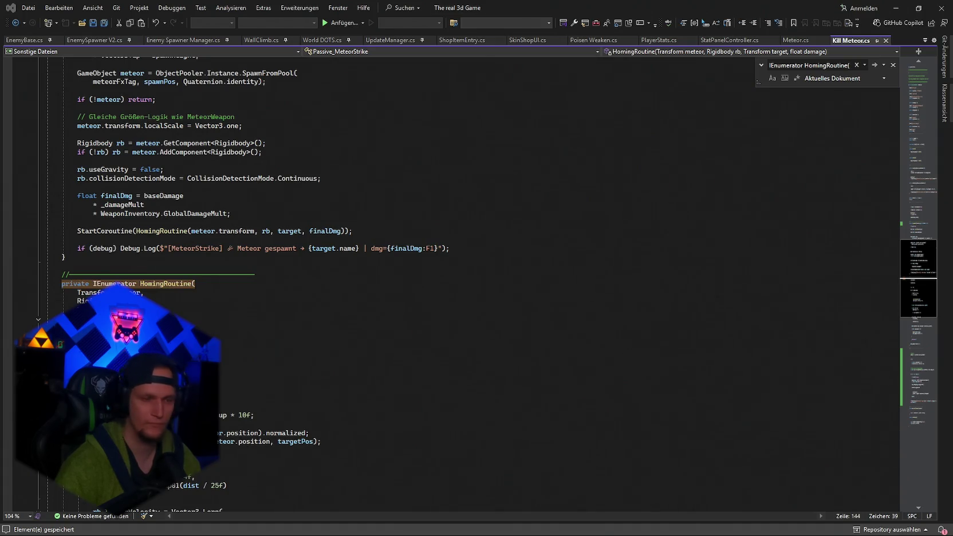
key("shift+Down")
key("shift+Down")
key("shift+Down")
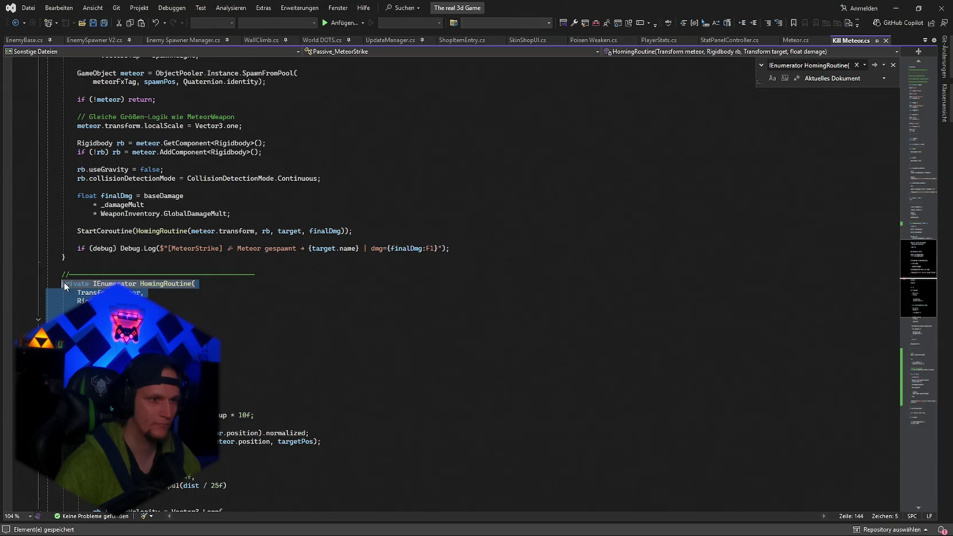
key("ctrl+v")
key("ctrl+s")
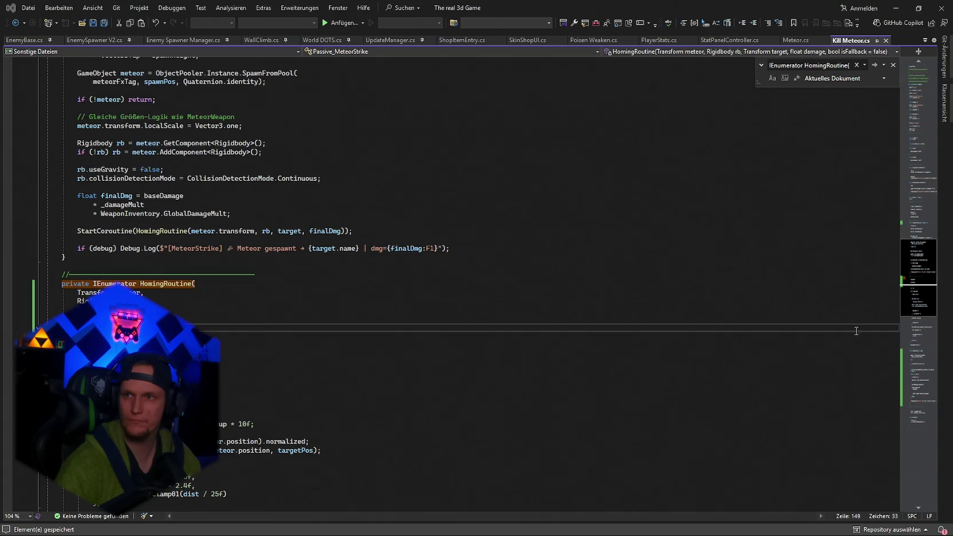
- Pass isFallback into the StartCoroutine call for the homing coroutine
key("ctrl+f")
type("StartCoroutine(HomingRoutine(meteor.transform, rb, target, finalDmg));")
mouse_move(353, 231)
left_mouse_down()
mouse_move(357, 238)
mouse_move(57, 240)
mouse_move(80, 232)
left_mouse_up()
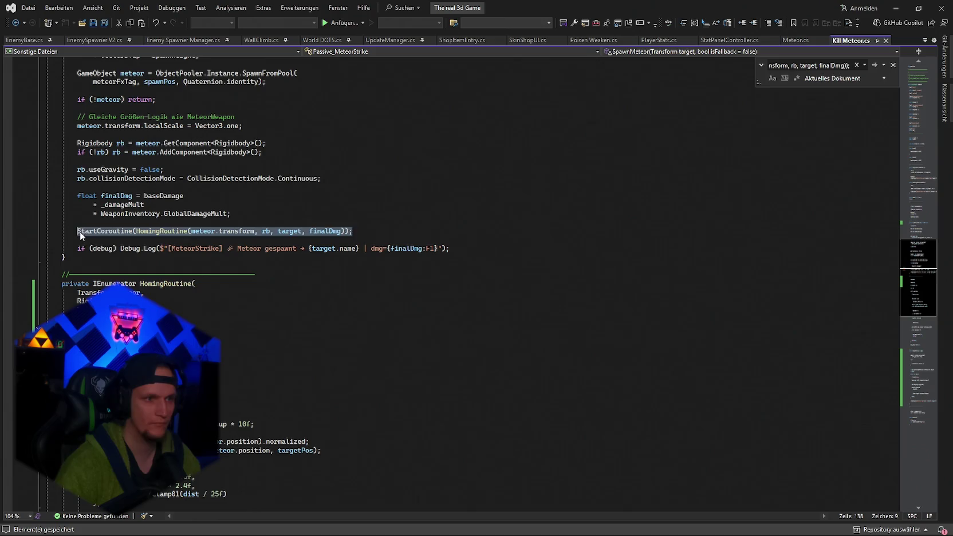
type("StartCoroutine(HomingRoutine(meteor.transform, rb, target, finalDmg, isFallback));")
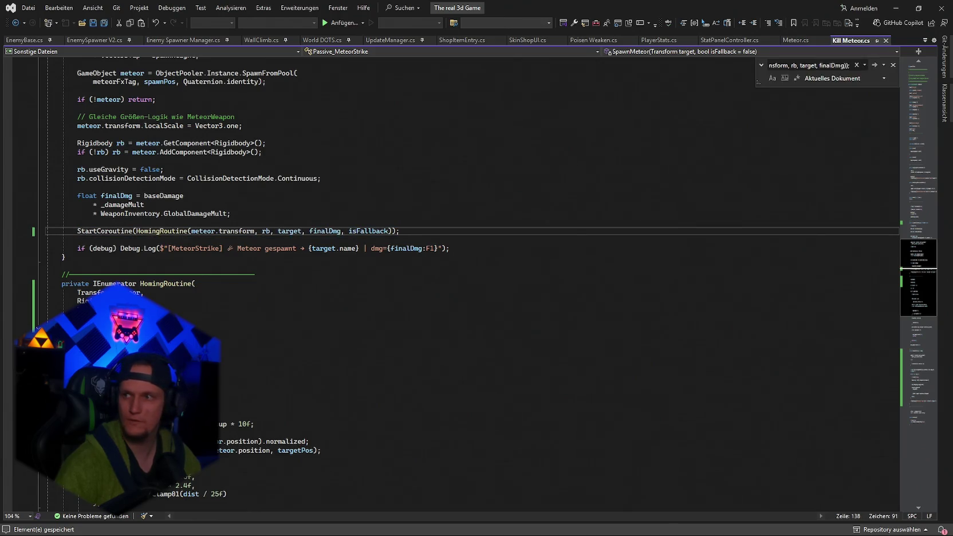
- Paste the fallback-meteor code into HomingRoutine's explosion-radius distance check, then return to Unity
key("ctrl+f")
type("if (dist < explosionRadius * 0.9f)")
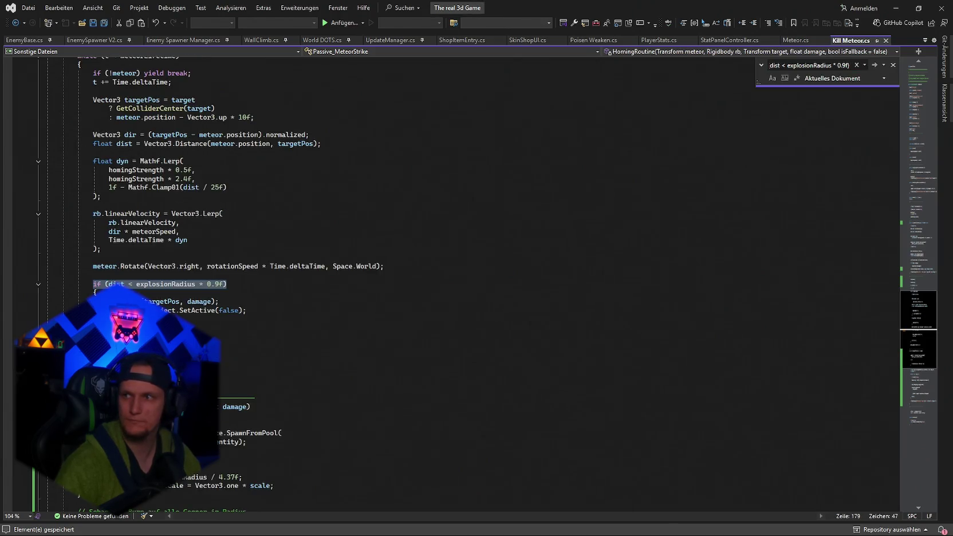
scroll(392, 303, "down", 2)
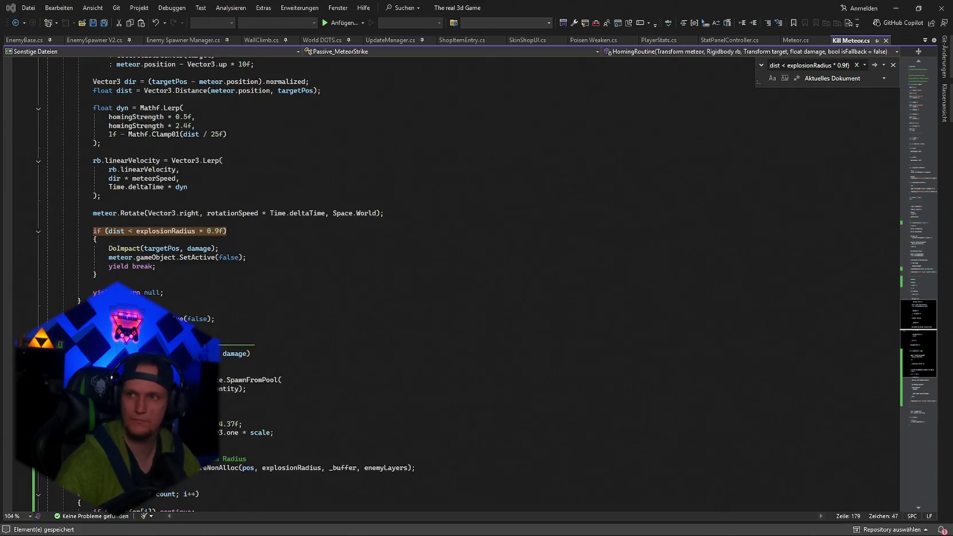
left_click_drag(104, 277, 94, 230)
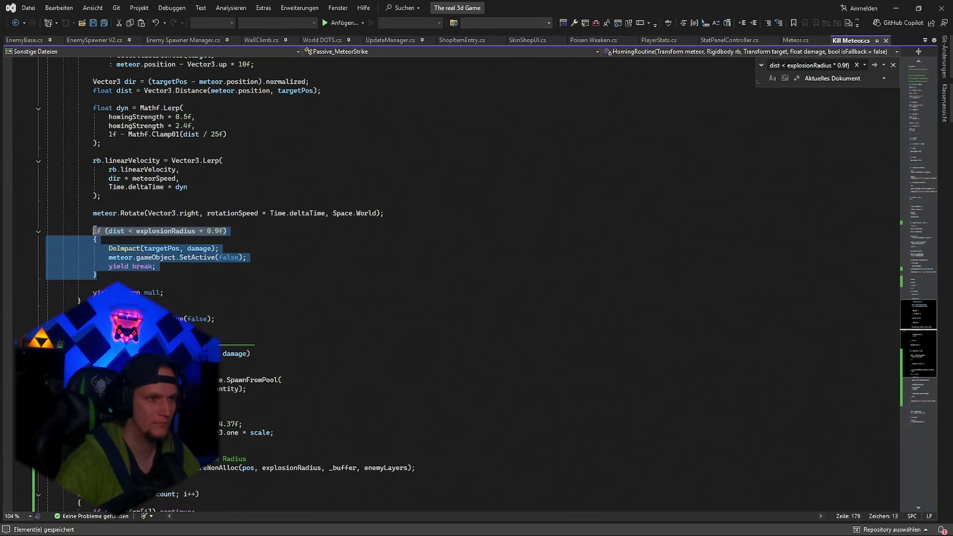
key("ctrl+v")
left_click(918, 10)
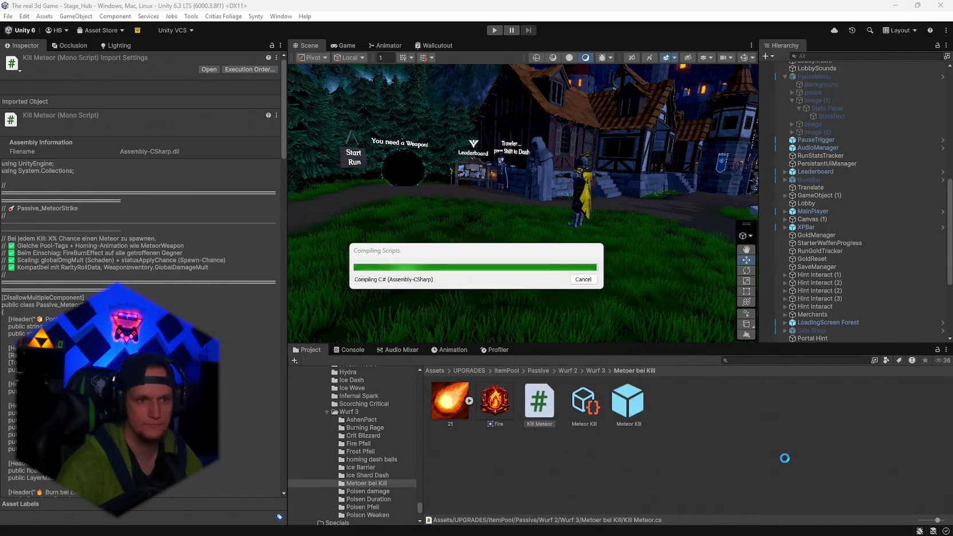
- Clear the Console and open the CS0103 baseSearchRadius error at Kill Meteor.cs line 186
left_click(349, 349)
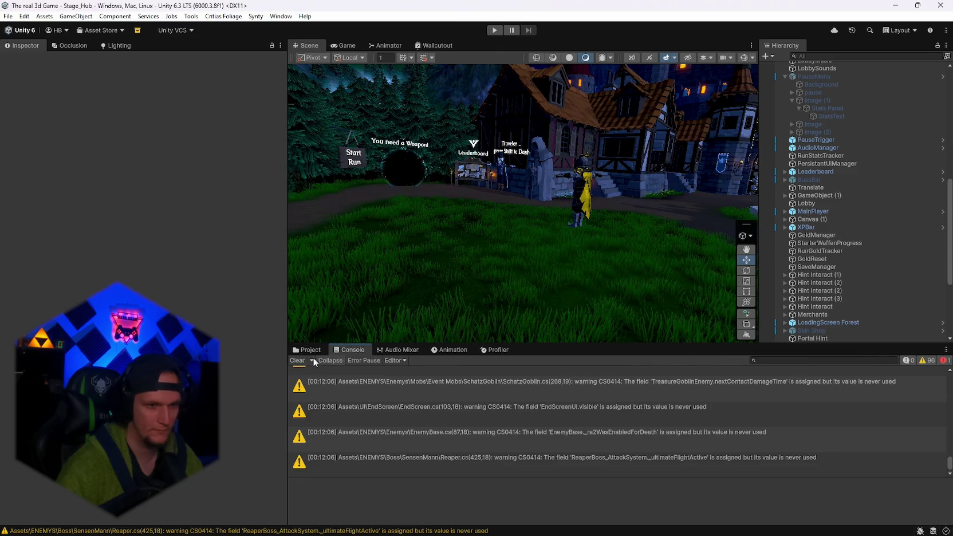
left_click(298, 360)
double_click(530, 376)
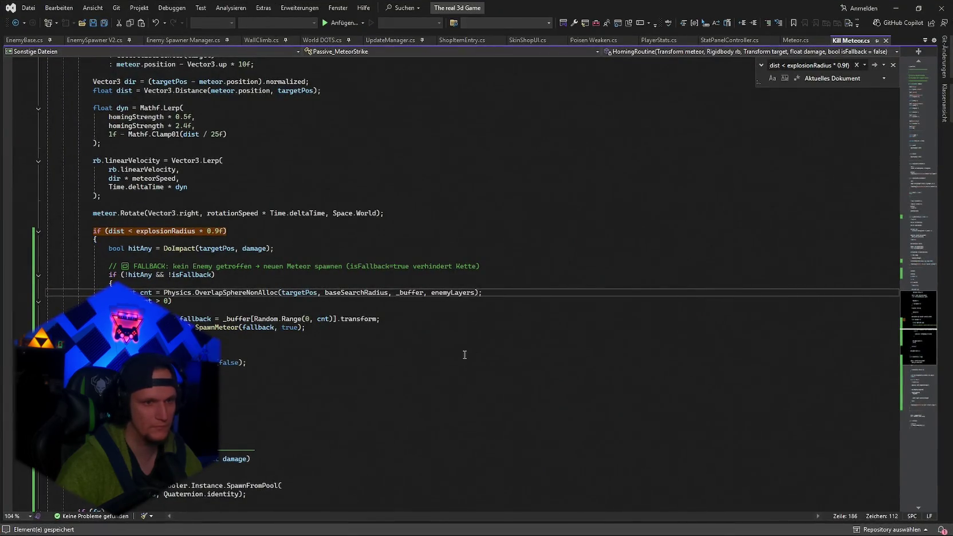
left_click(680, 403)
scroll(825, 431, "down", 15)
left_click(671, 375)
scroll(671, 376, "up", 4)
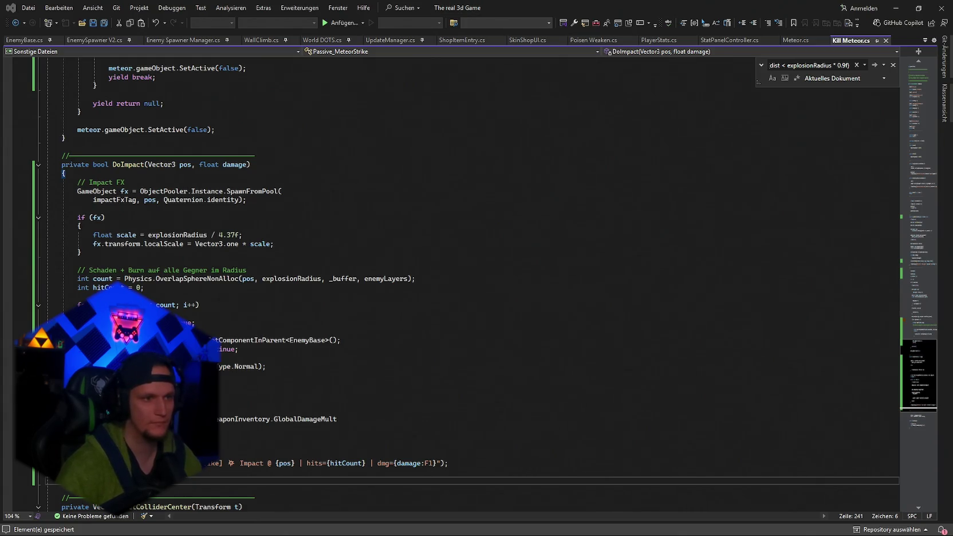
left_click(896, 8)
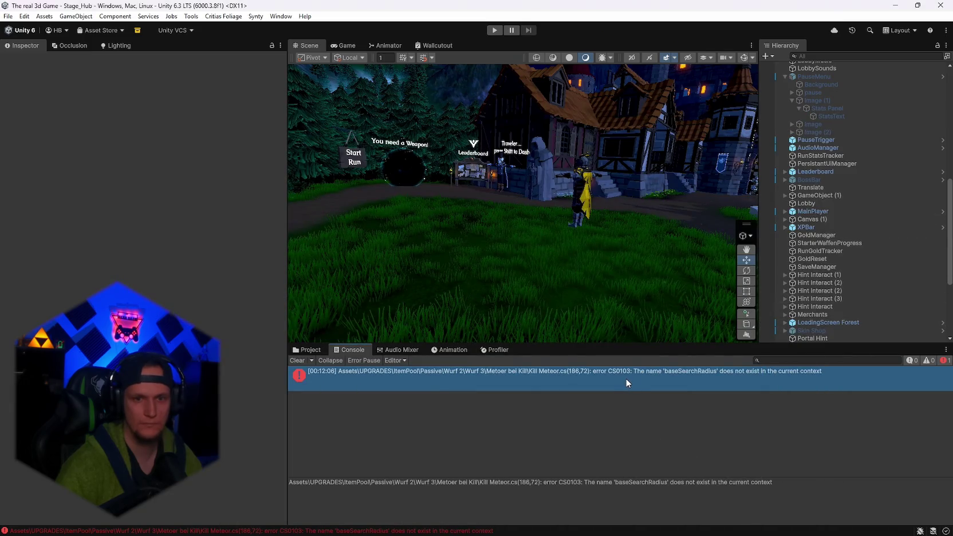
double_click(628, 378)
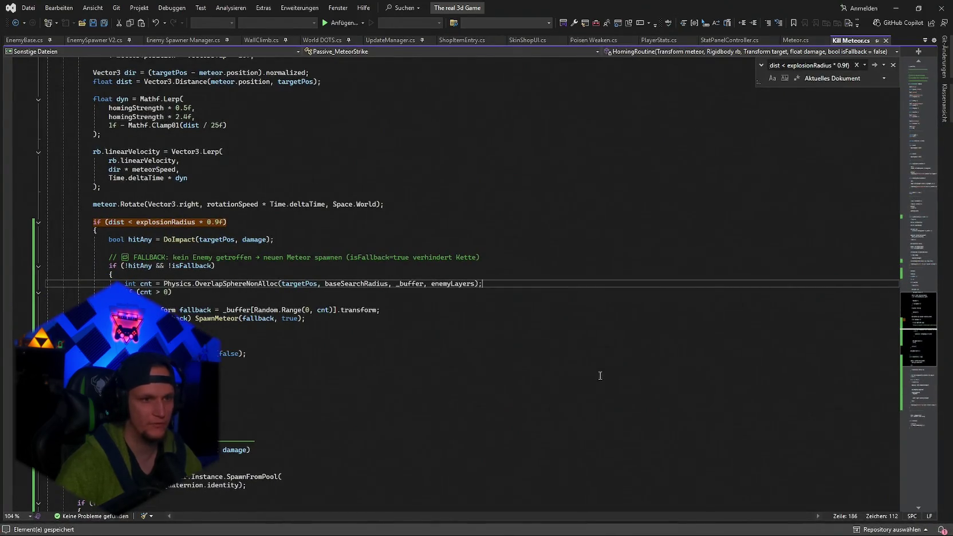
- Swap baseSearchRadius for spawnRadius on line 186 and return to Unity to recompile
scroll(546, 386, "up", 3)
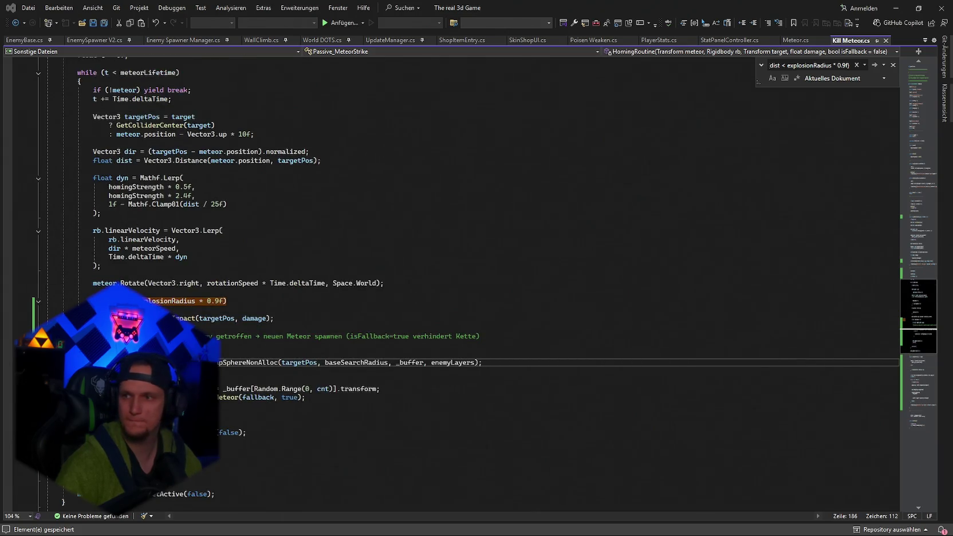
triple_click(525, 365)
key("ctrl+f")
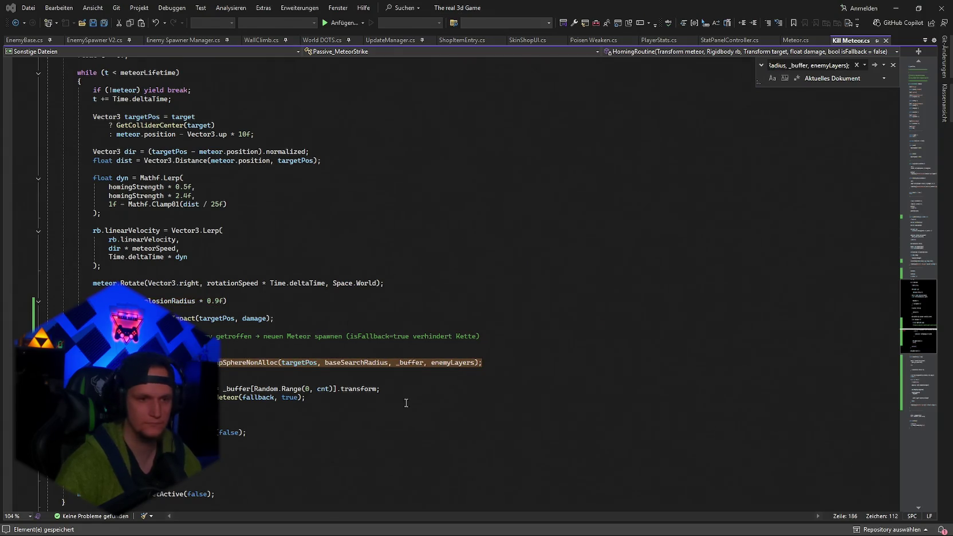
key("alt+Tab")
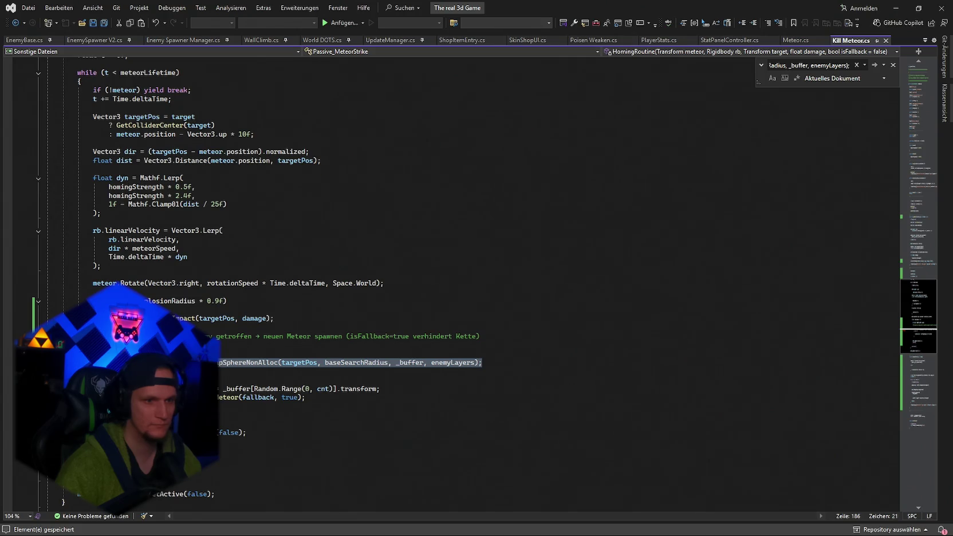
key("ctrl+v")
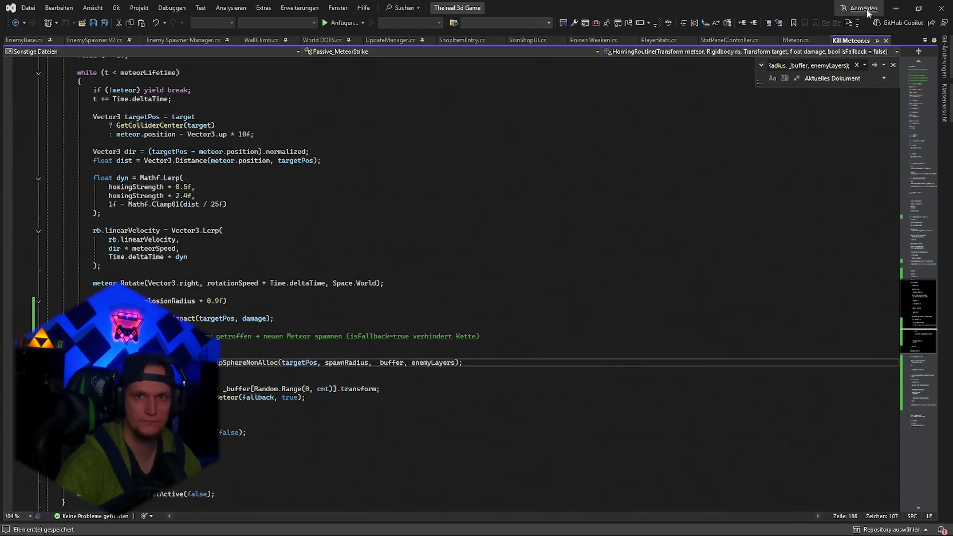
left_click(891, 10)
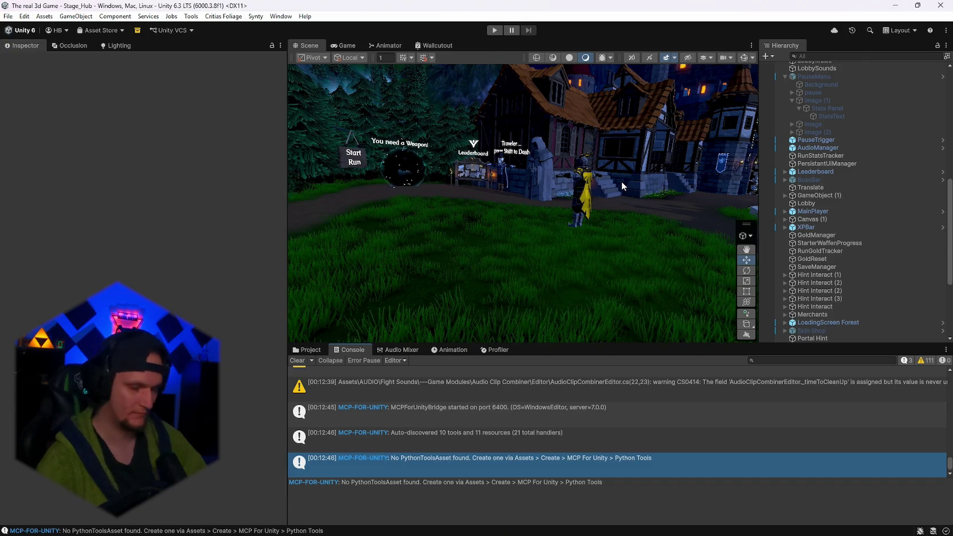
- Clear the Console log and start the hub scene in Play mode
left_click(296, 361)
left_click(494, 31)
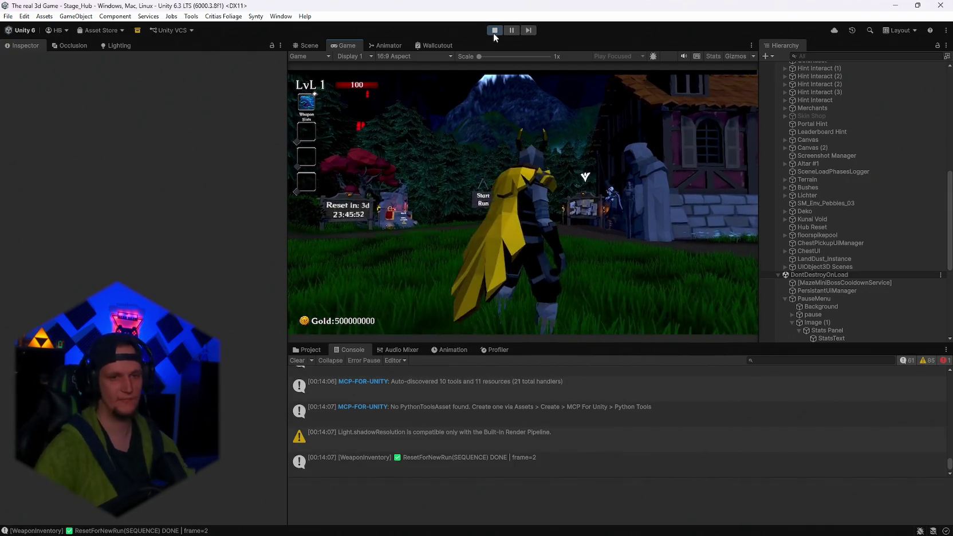
- Walk the character from the village plaza down the forest path into the weapon shrine and open the weapon book
key("w")
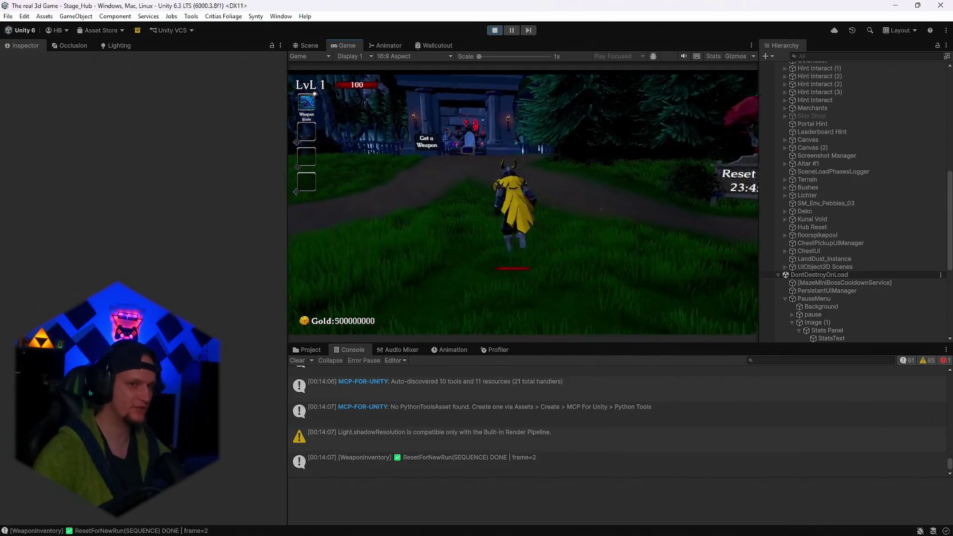
key("Escape")
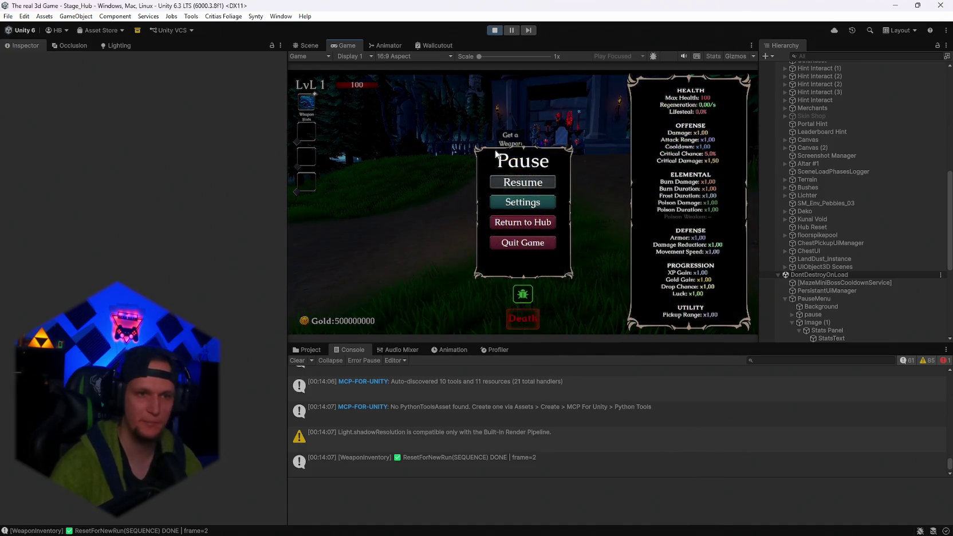
left_click(522, 182)
key("w")
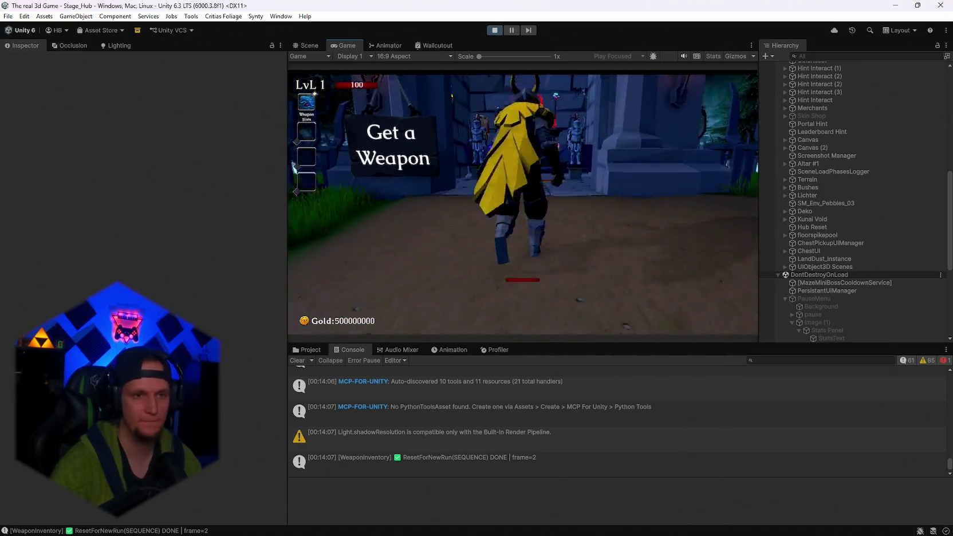
key("s")
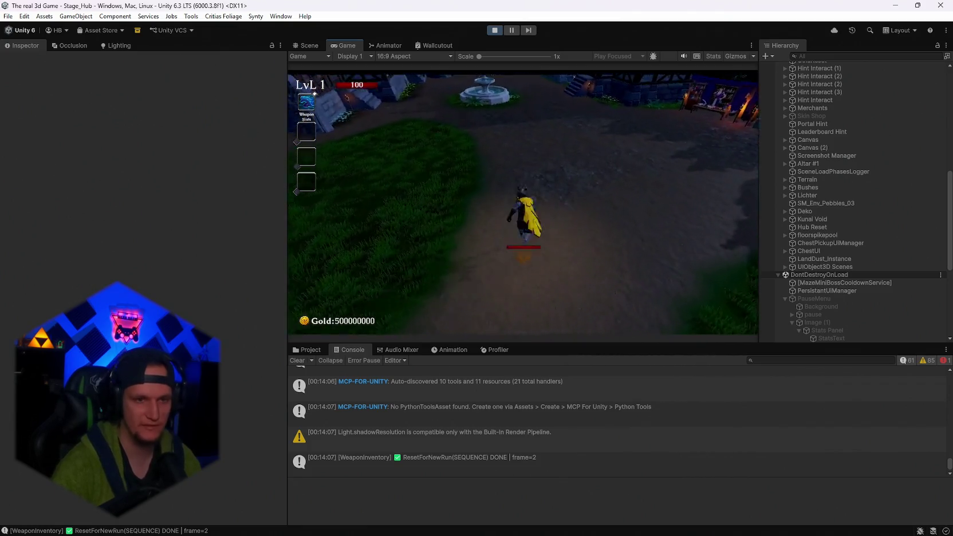
key("a")
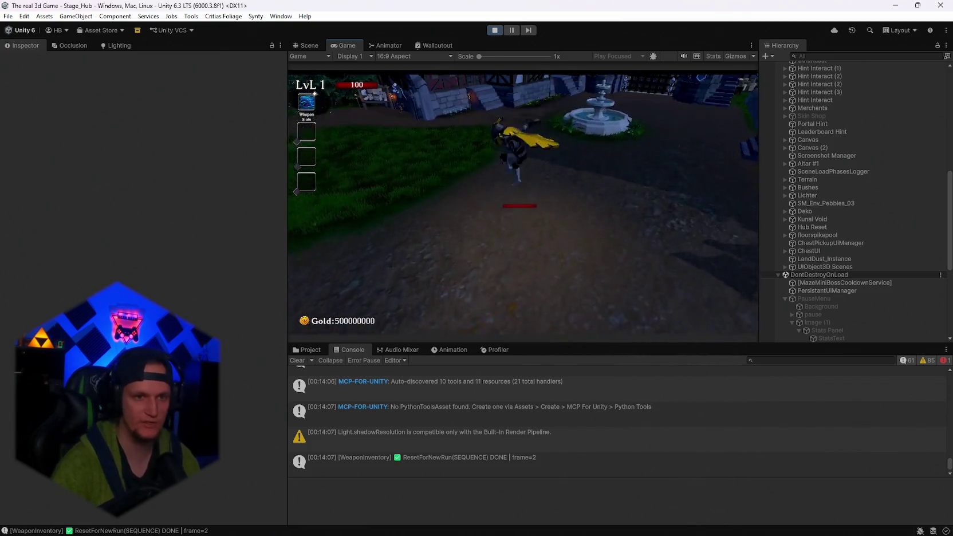
key("s")
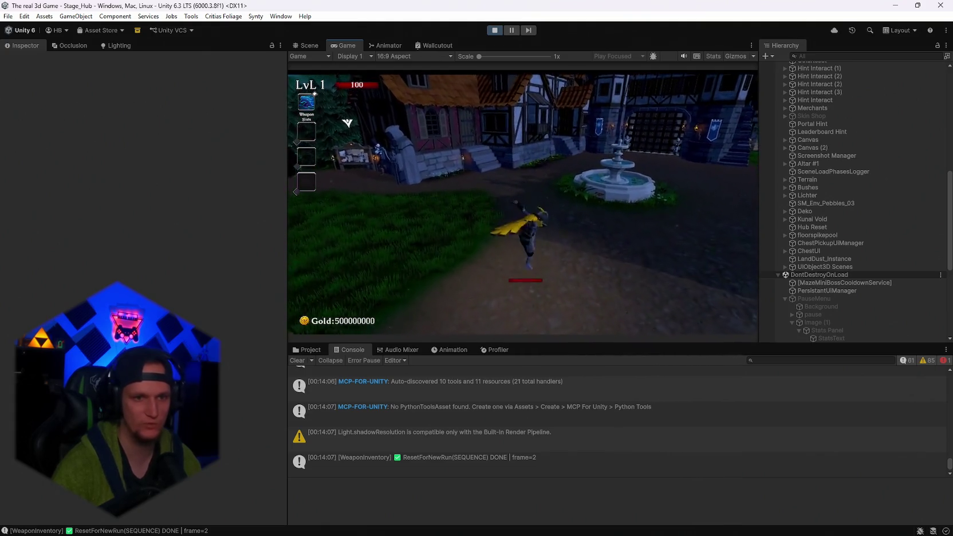
key("w")
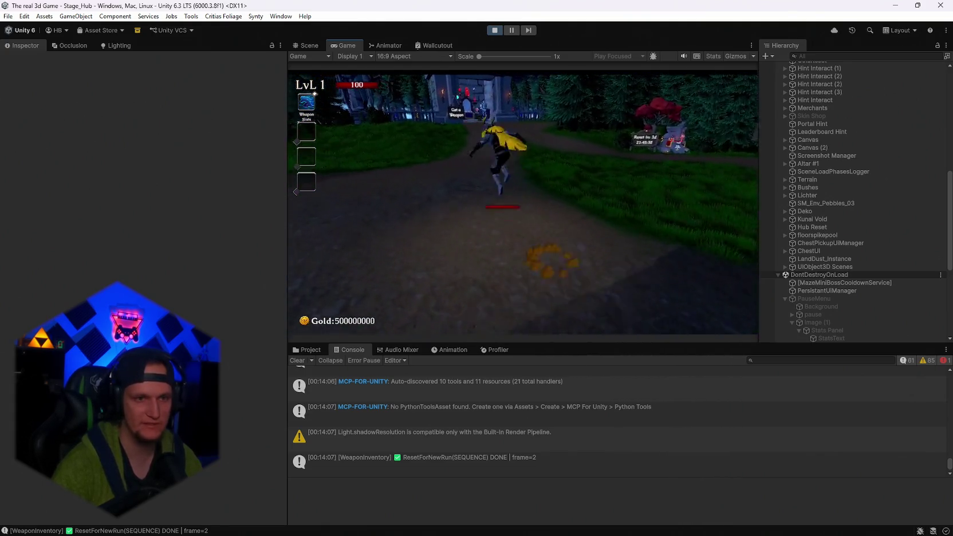
key("w")
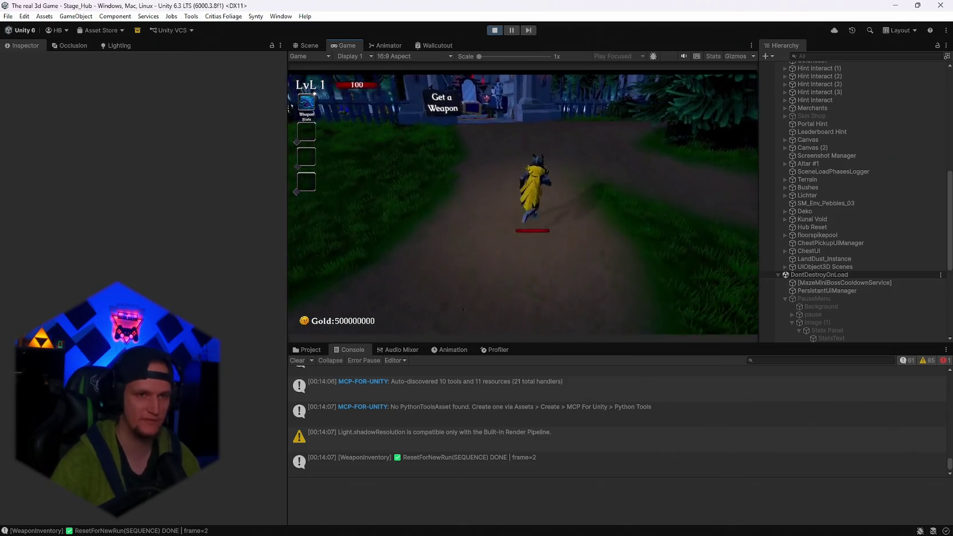
key("w")
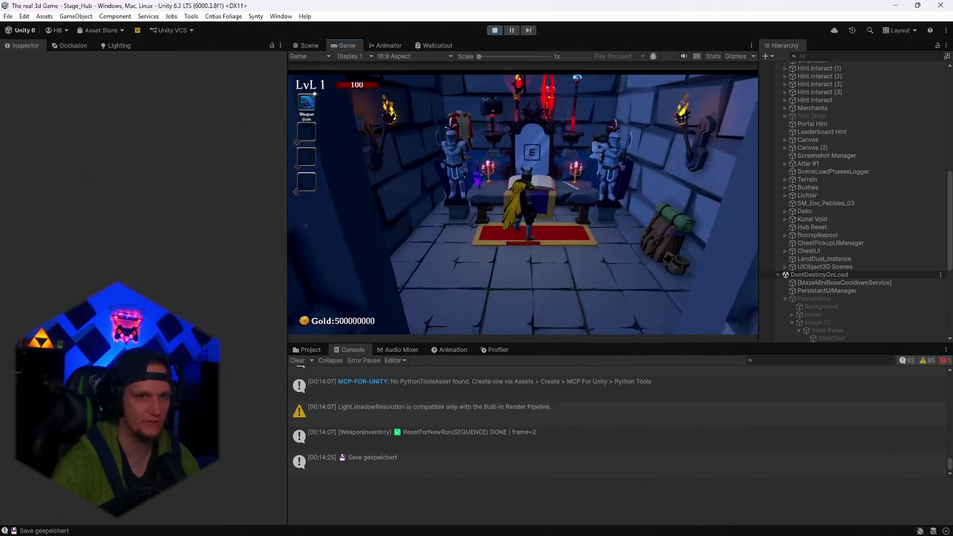
key("e")
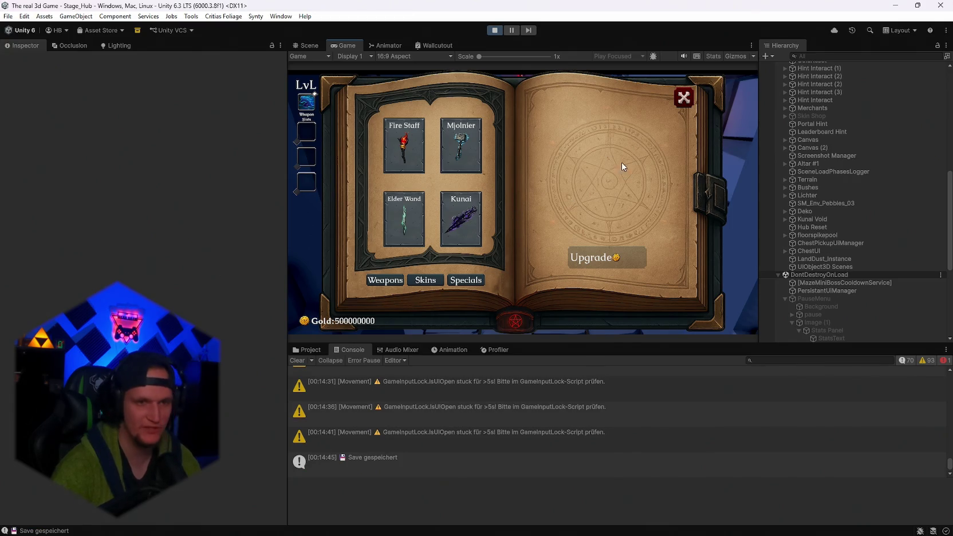
- Equip the Infernal Torch, close the weapon book, and enter the Start Run portal
scroll(486, 200, "down", 2)
left_click(404, 229)
key("Escape")
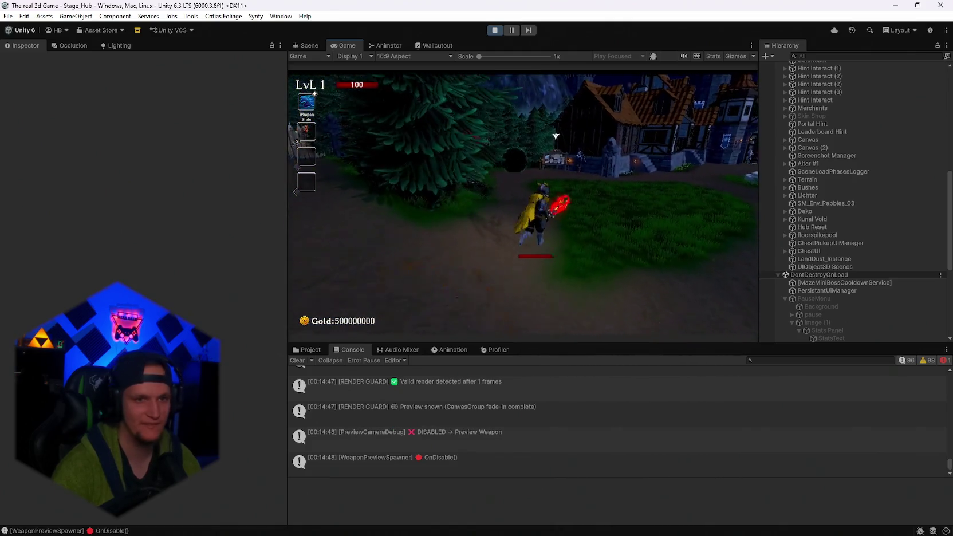
key("Escape")
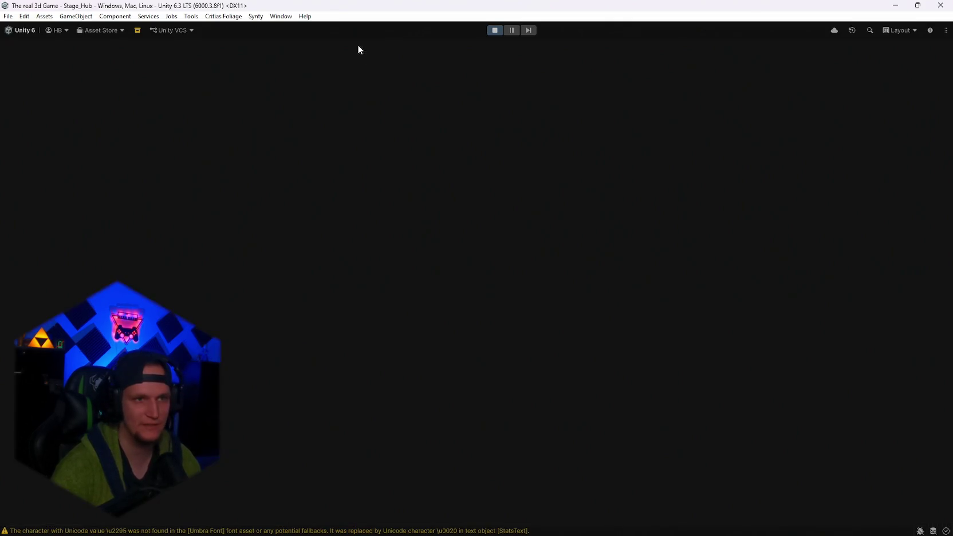
key("Escape")
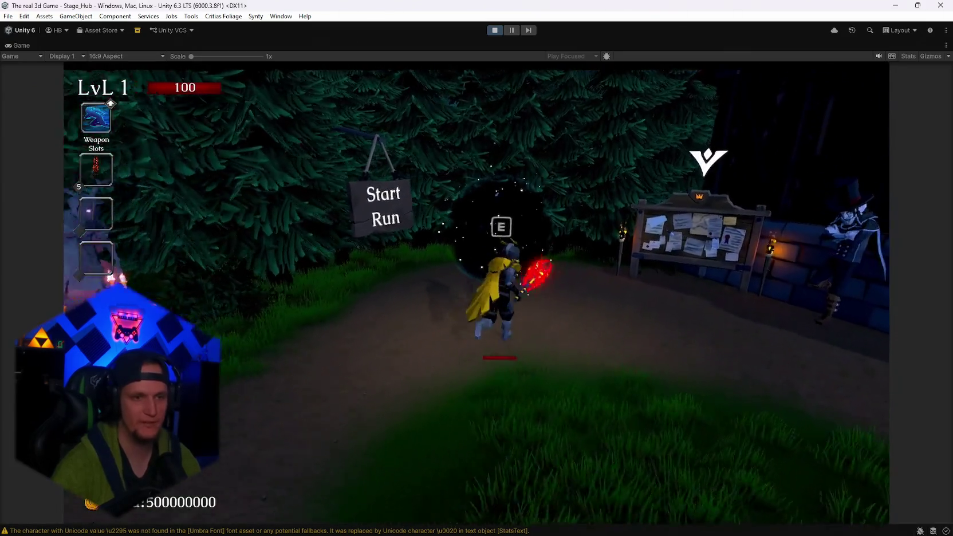
key("e")
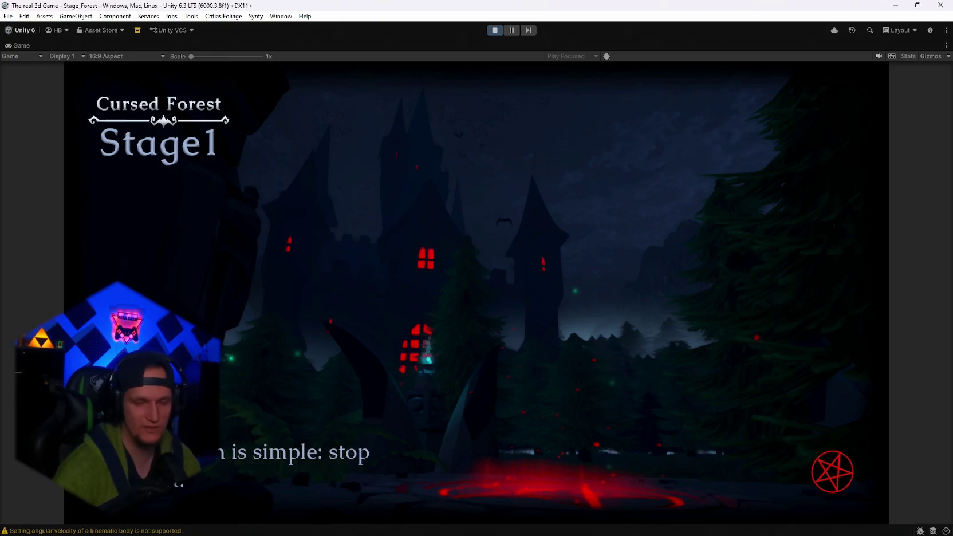
- Run deeper into the Cursed Forest, pausing briefly, until the Frost Core level-up card appears
key("w")
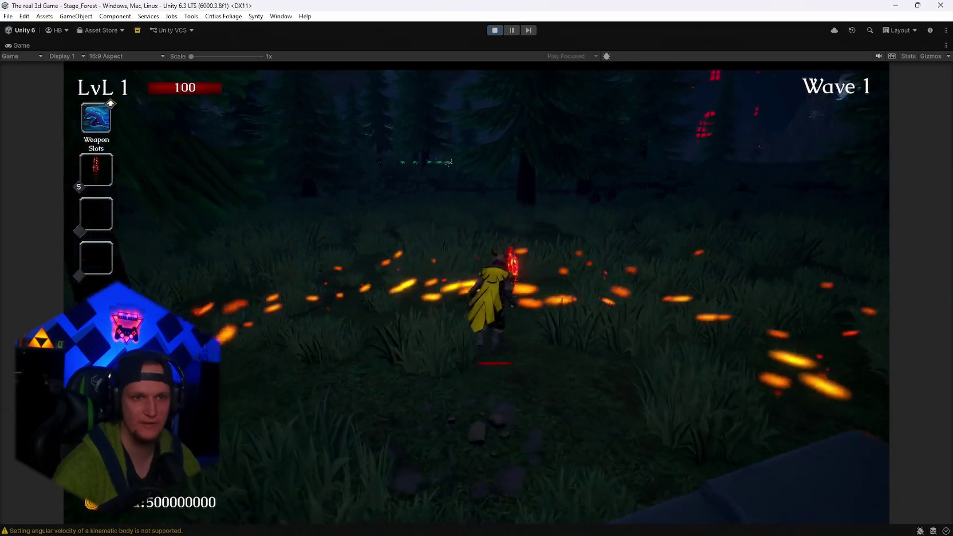
key("w")
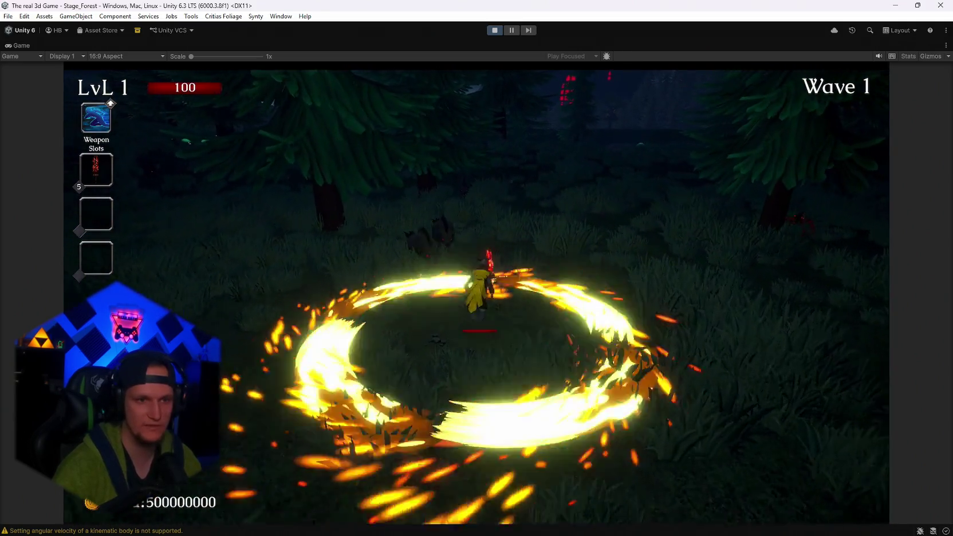
key("w")
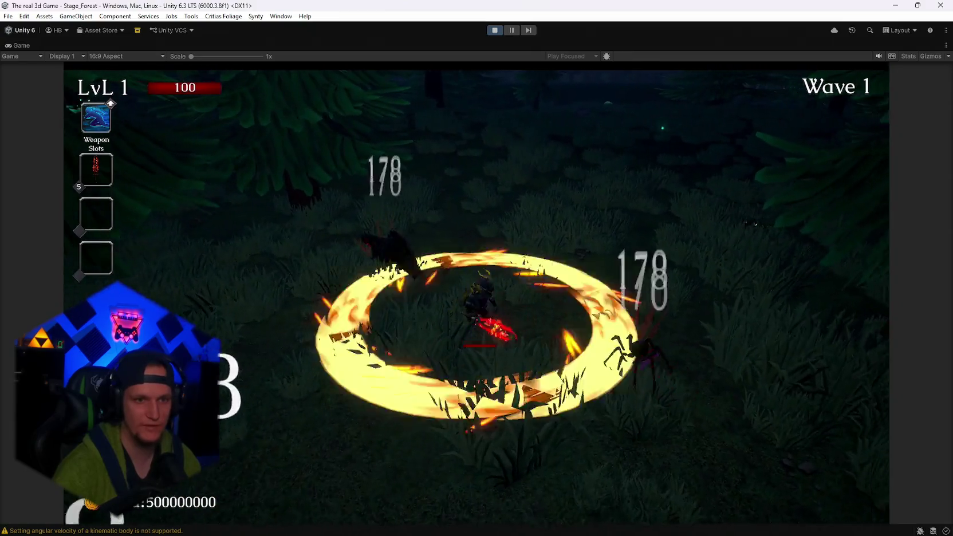
key("w")
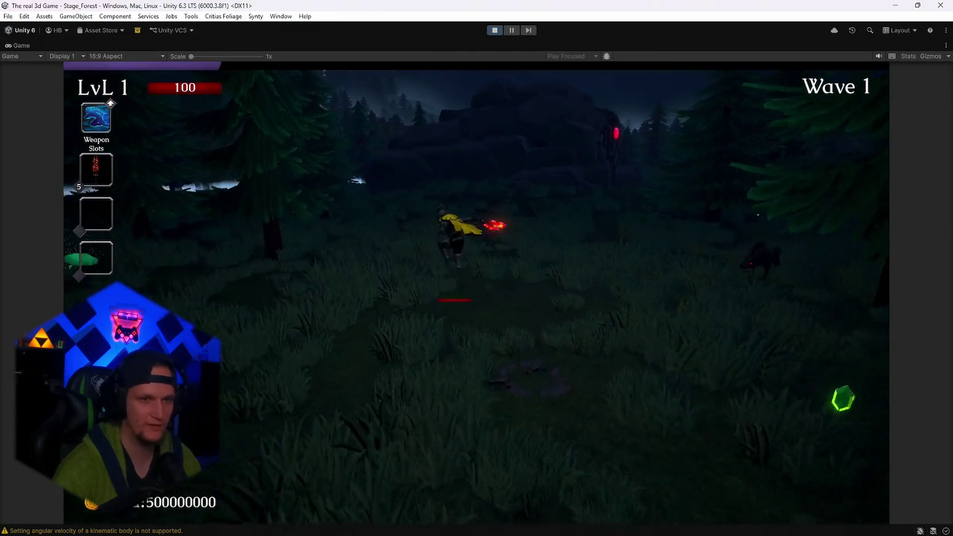
key("Escape")
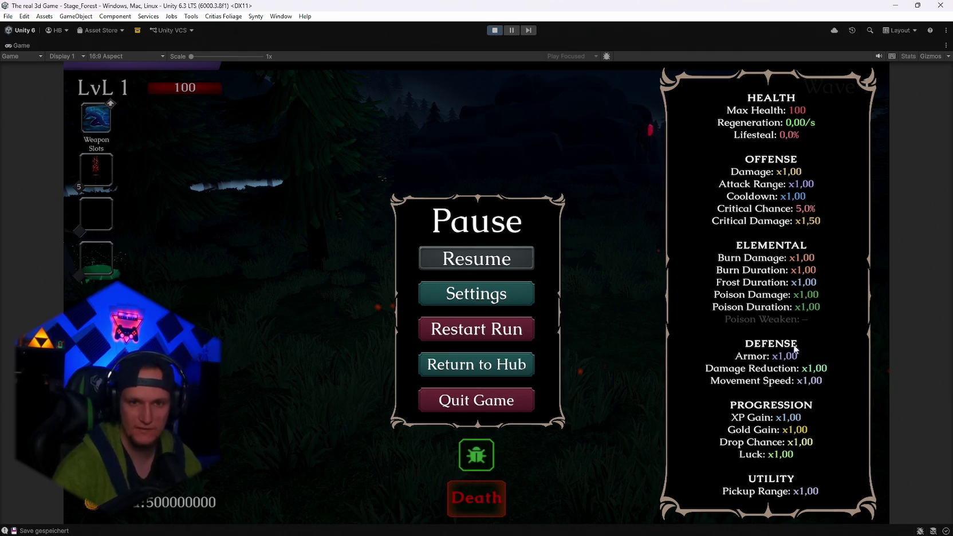
key("Escape")
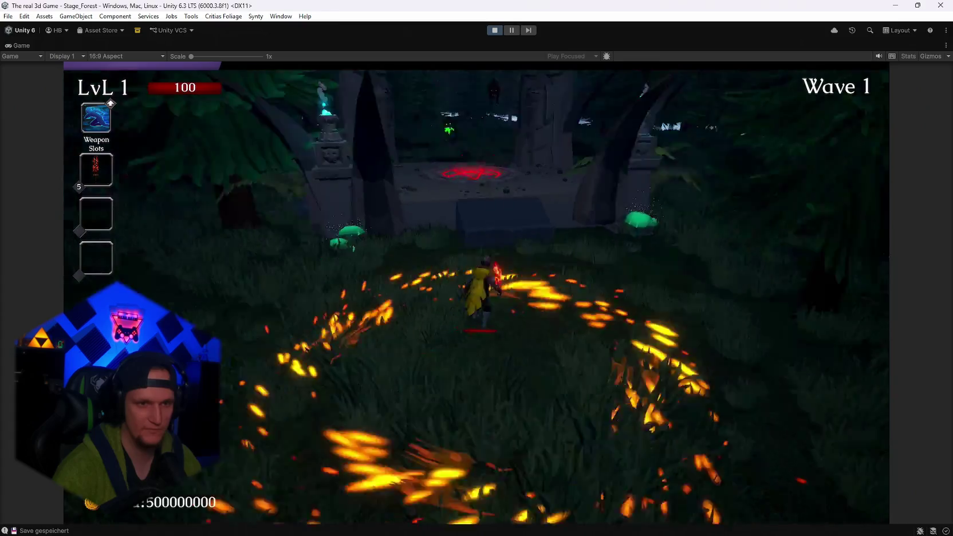
key("Escape")
key("Escape")
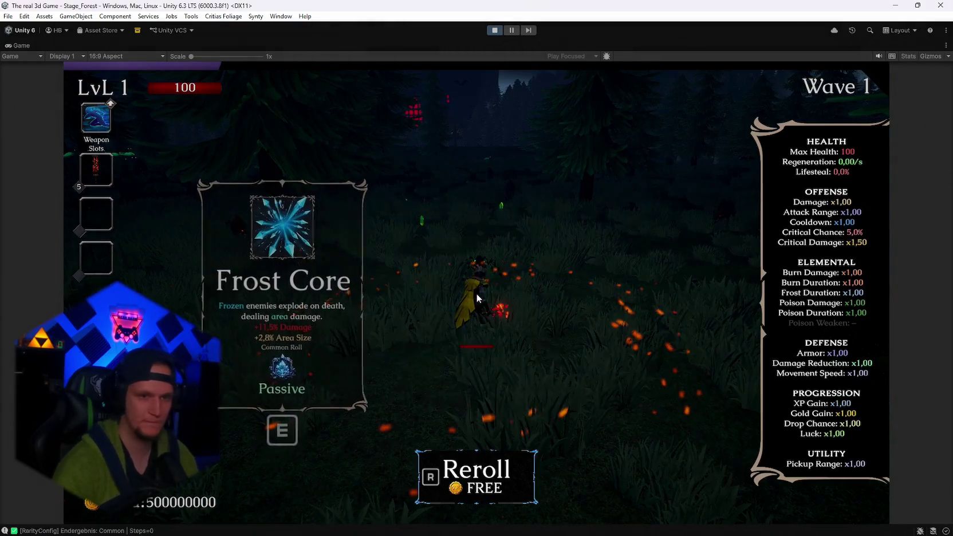
- Reroll the level-up cards to add Meteor, then reroll several times and take another card
key("r")
key("r")
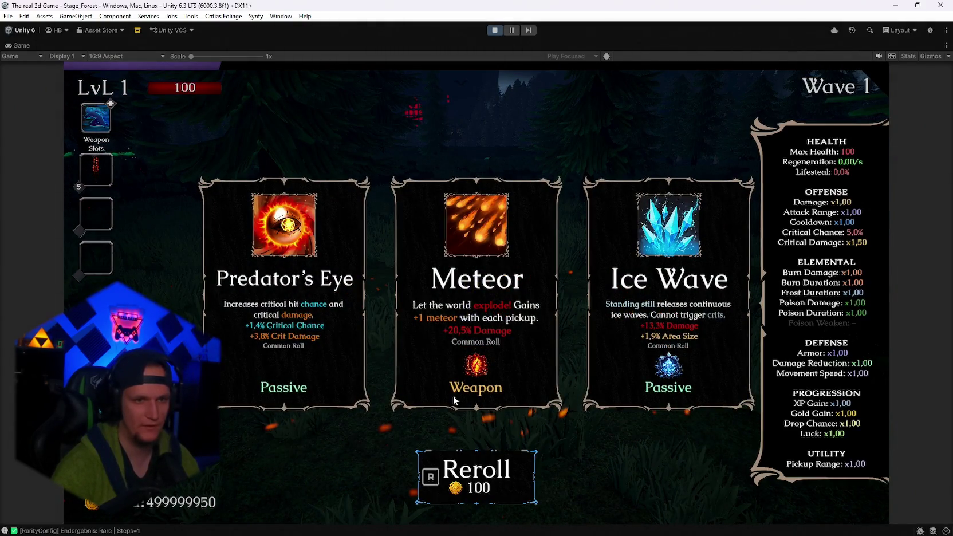
left_click(483, 321)
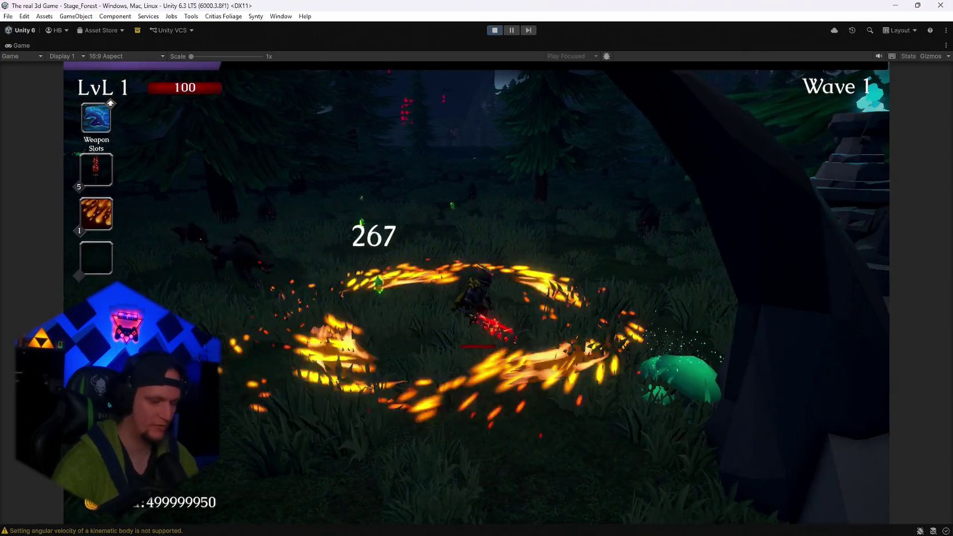
key("r")
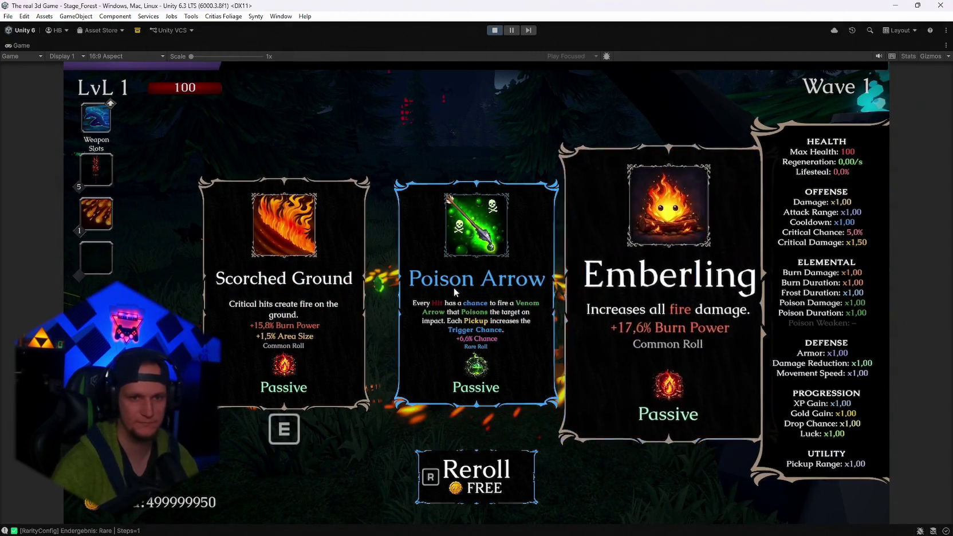
key("r")
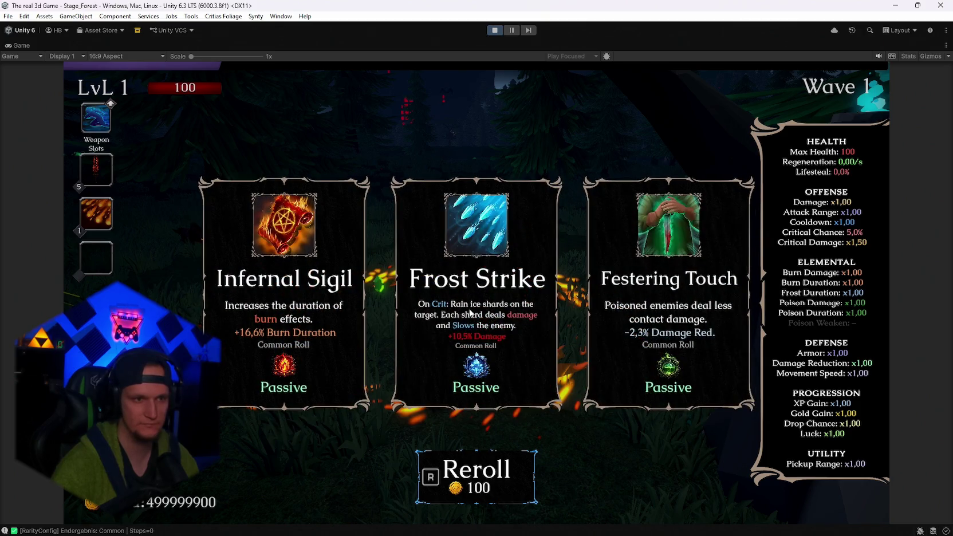
key("r")
key("r")
key("r")
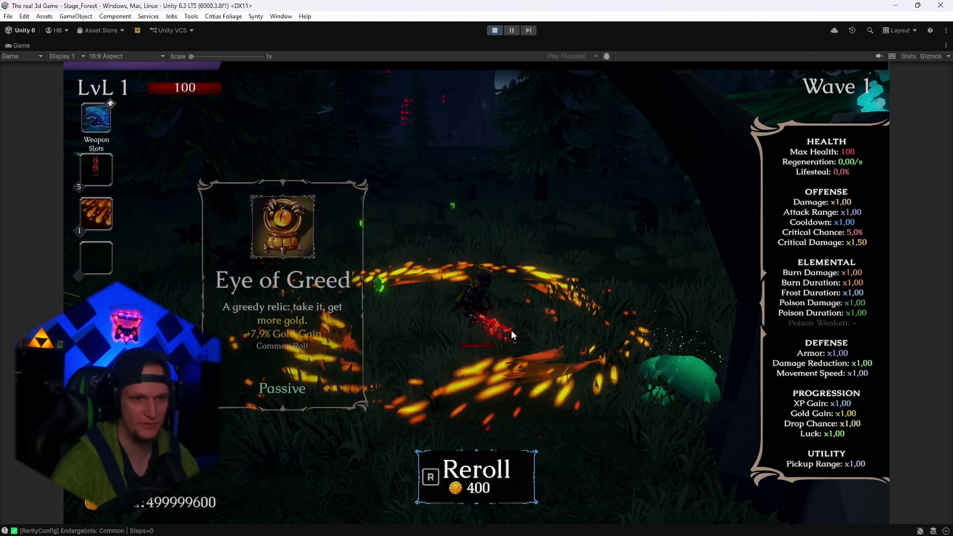
left_click(509, 330)
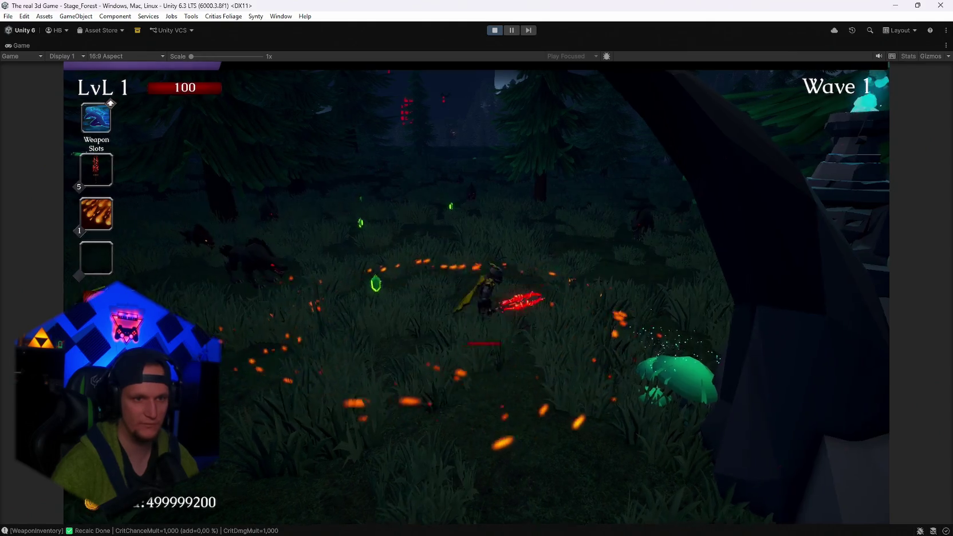
- Keep rerolling and take upgrades, including Wrath from Above and Nova
key("r")
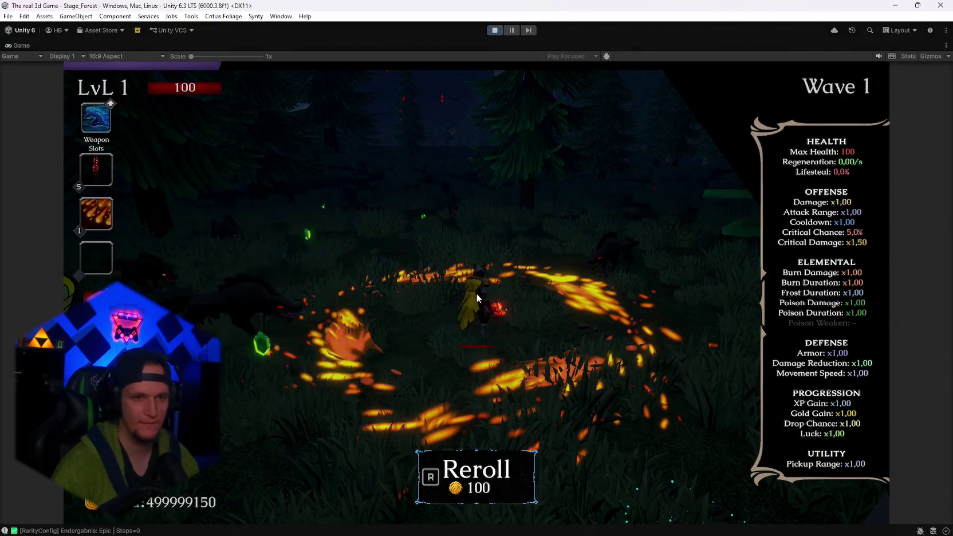
left_click(477, 295)
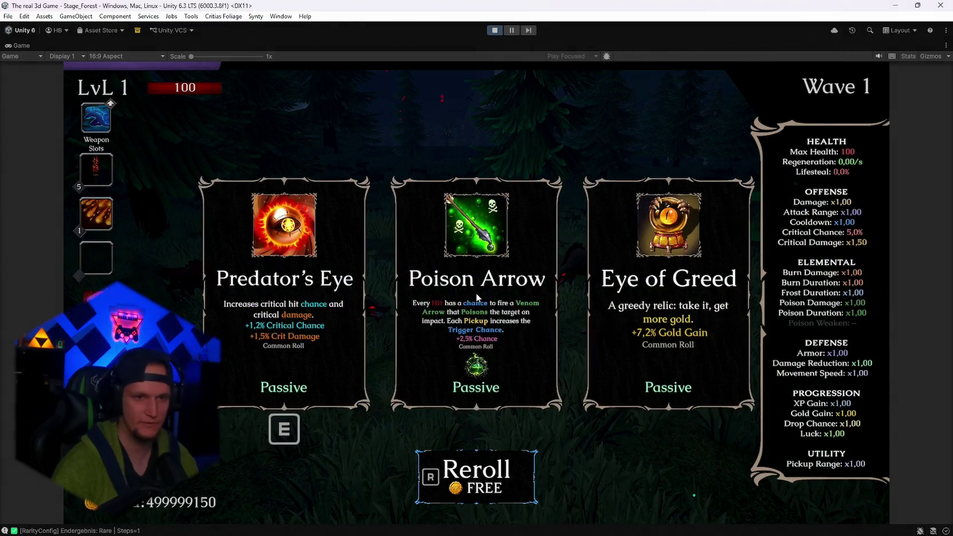
key("r")
key("r")
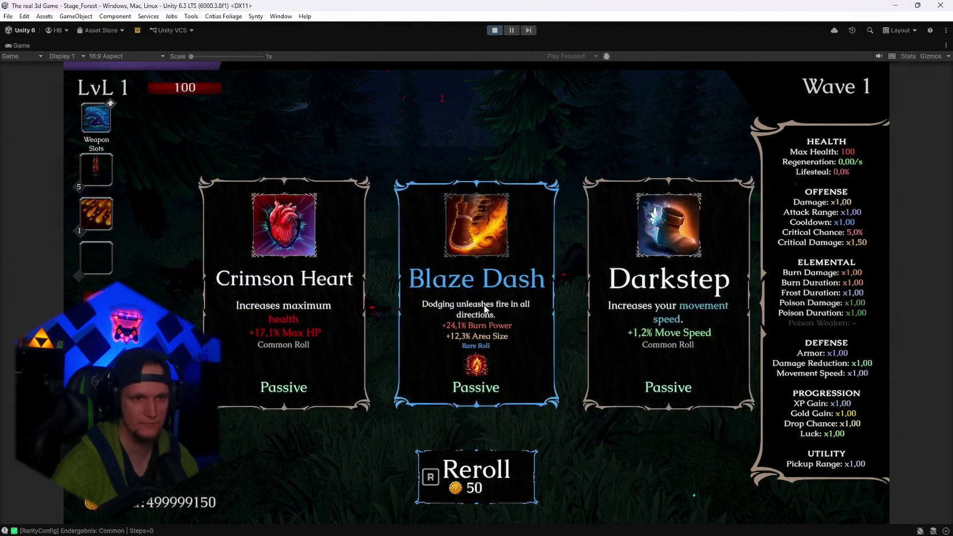
left_click(485, 309)
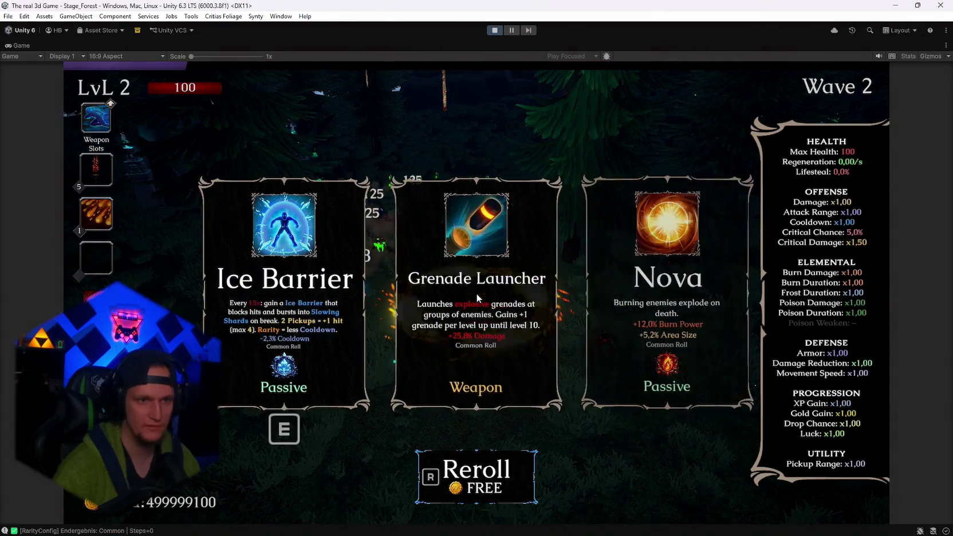
left_click(694, 311)
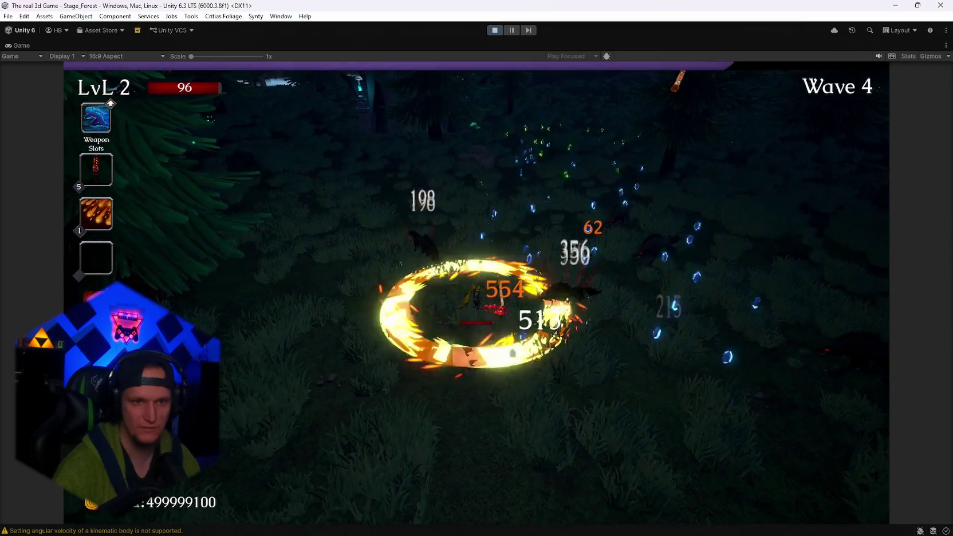
- Take the Dark Orb, Blessed Aura and Frozen Heart upgrades, then the level 6 and 7 cards
key("e")
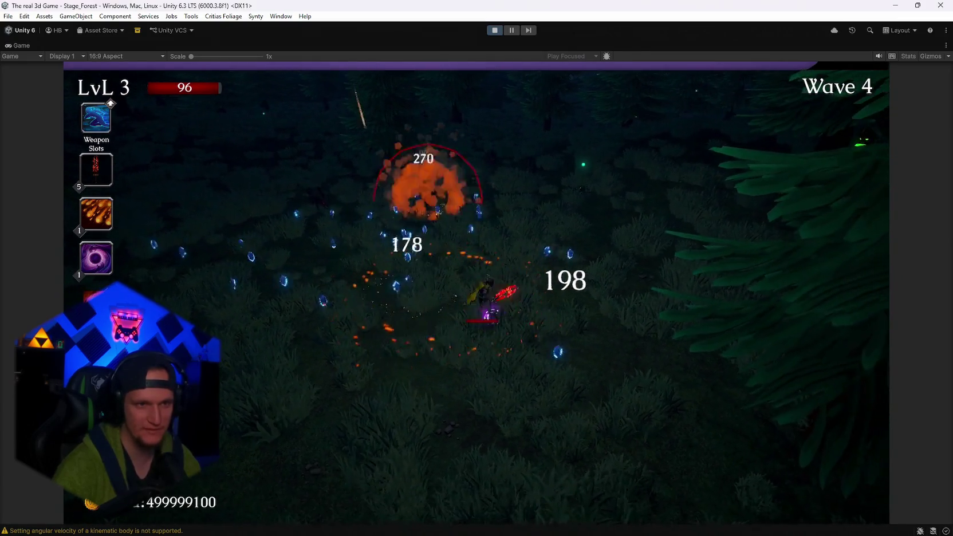
left_click(488, 306)
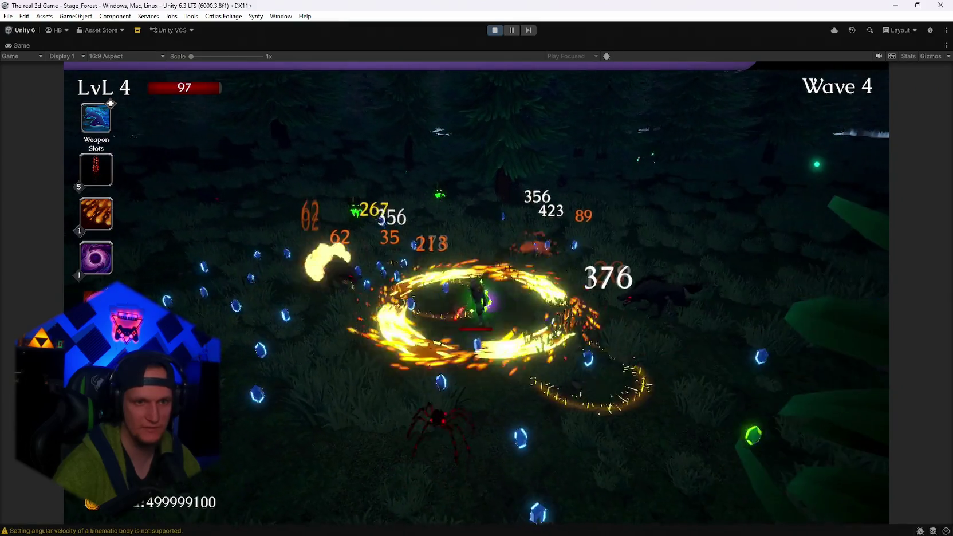
left_click(485, 335)
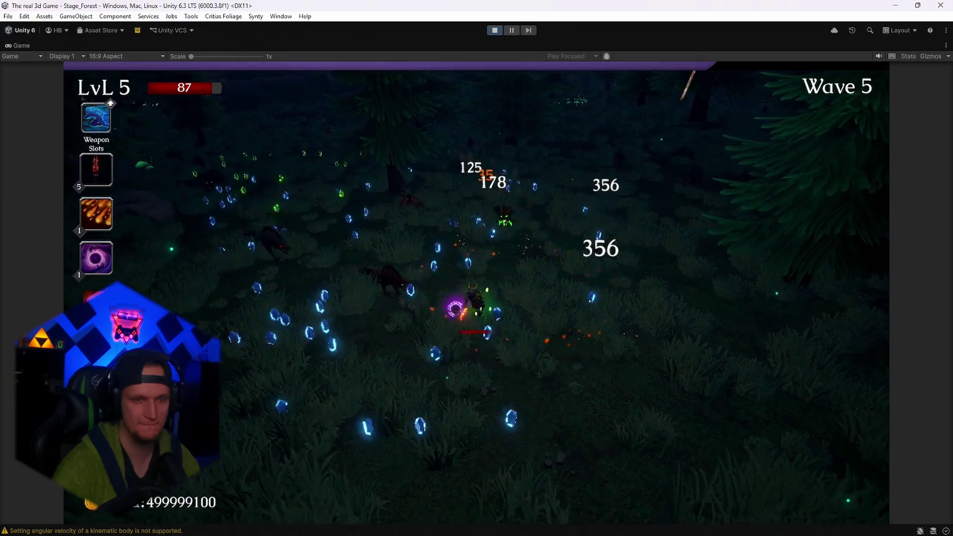
key("space")
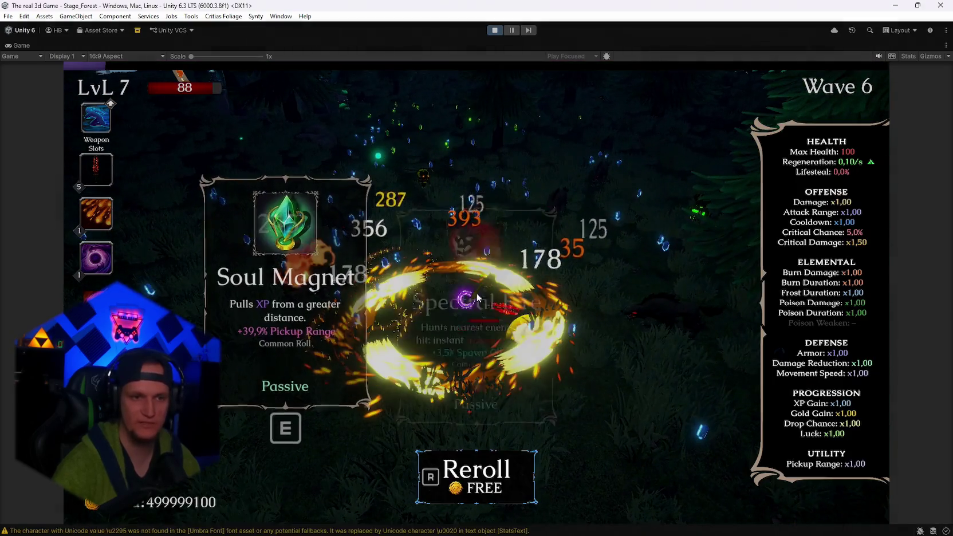
key("e")
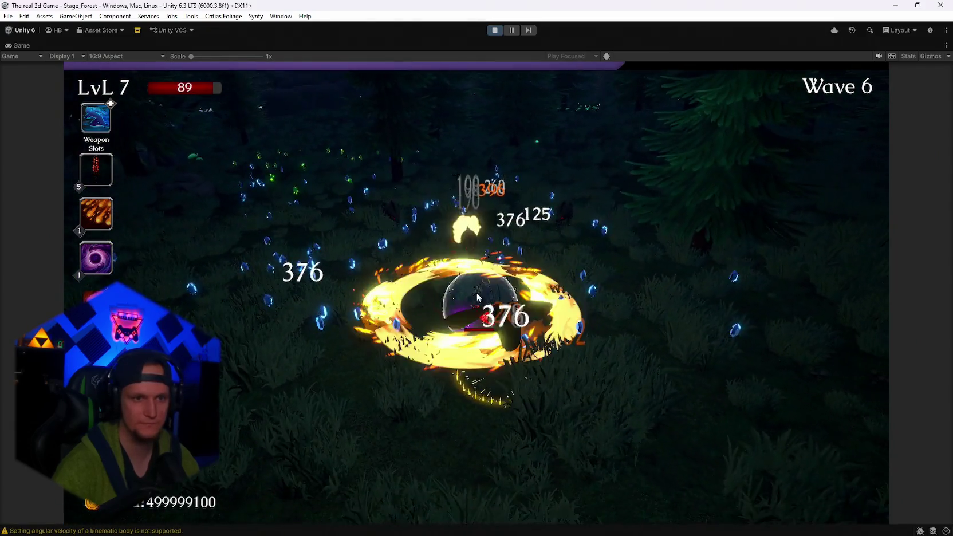
- Pause and exit Play Mode, then switch to Kill Meteor.cs in Visual Studio
key("Escape")
left_click(493, 32)
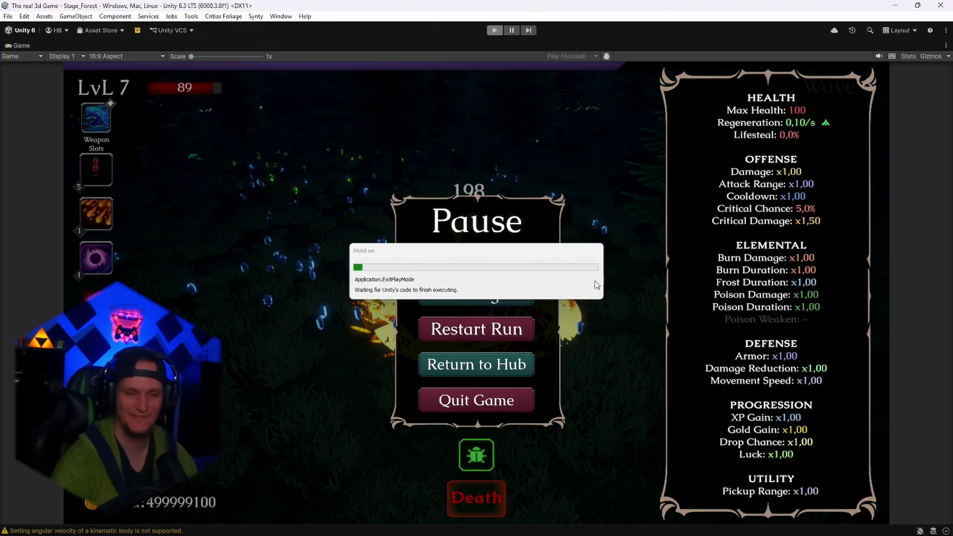
left_click(675, 524)
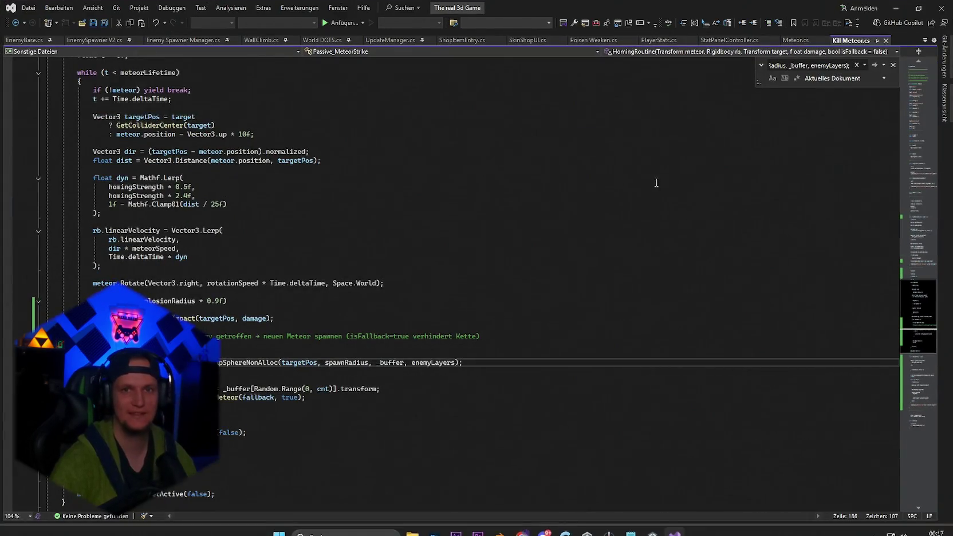
left_click(651, 357)
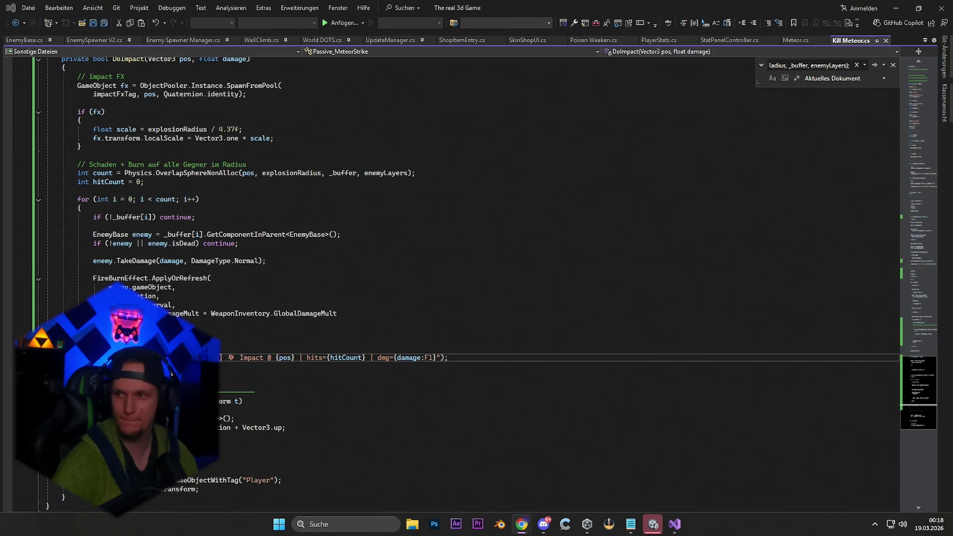
left_click(802, 40)
- Select all of Meteor.cs to review it, deselect, and return to the Unity editor
key("ctrl+a")
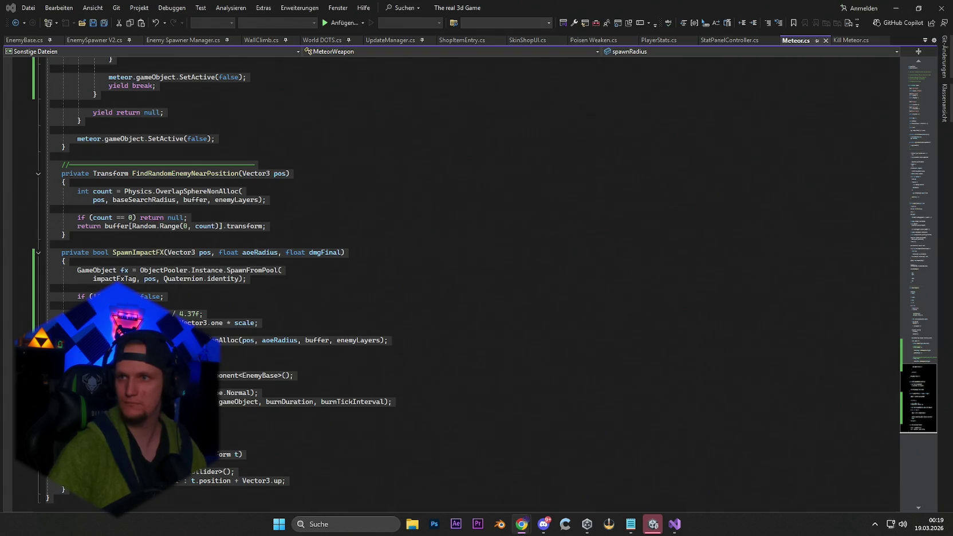
left_click(533, 346)
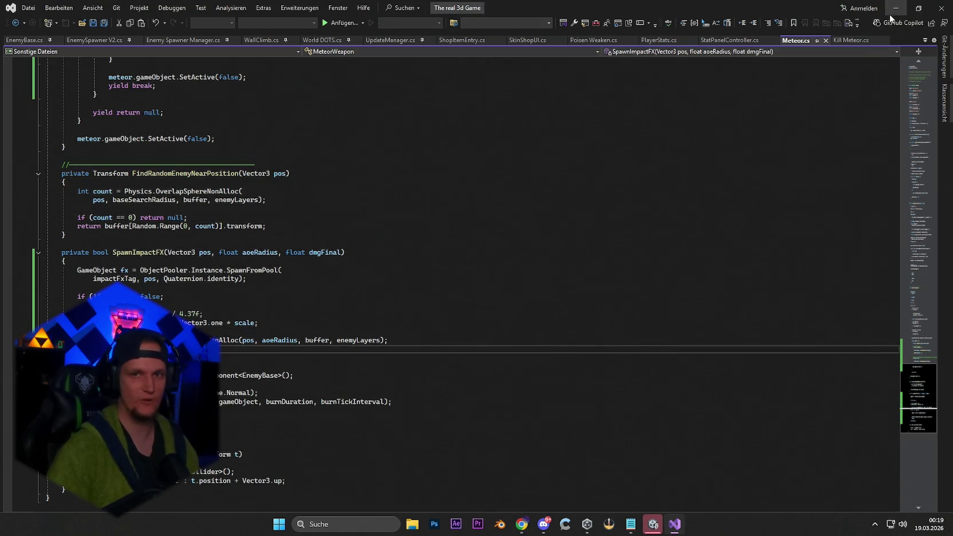
key("alt+Tab")
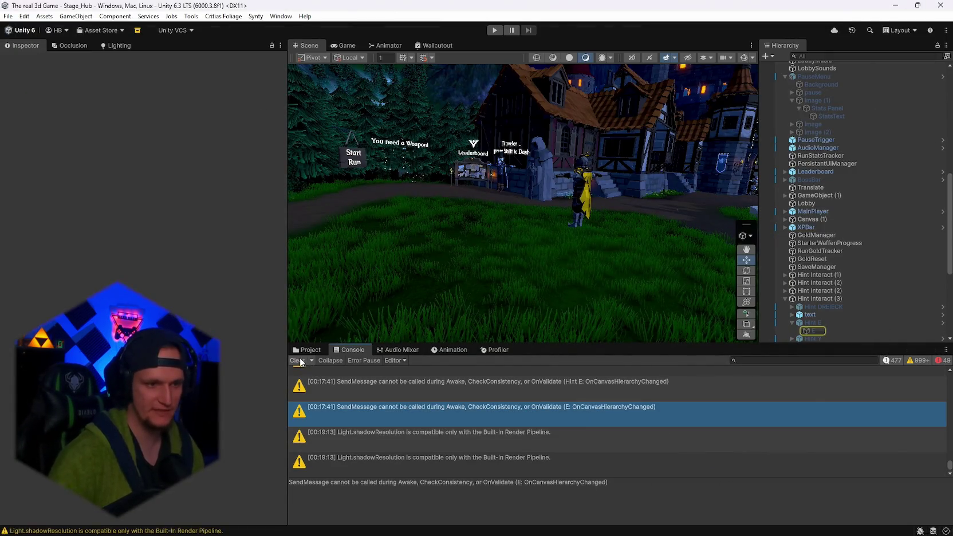
- Search the Project assets for 'shroom' and open the Jump Shroom prefab
left_click(307, 350)
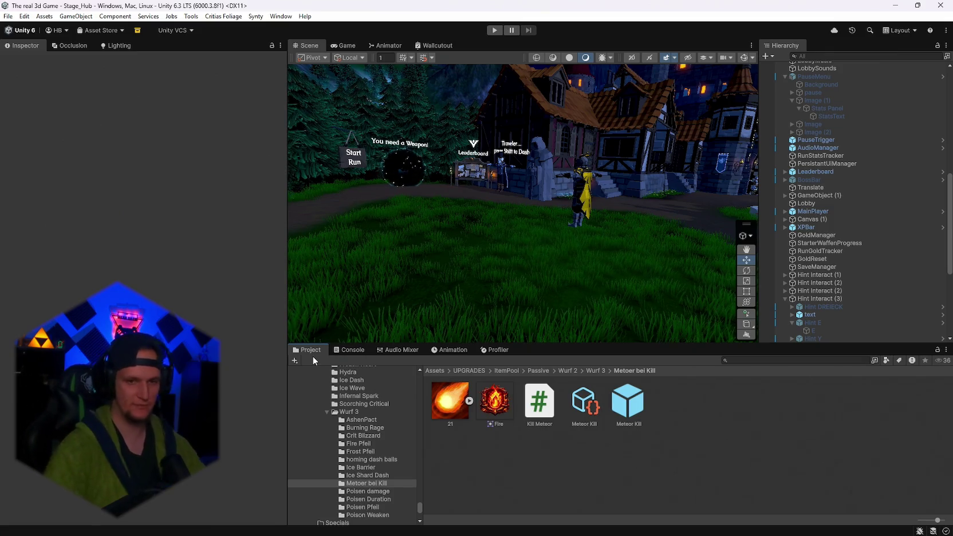
left_click(761, 361)
type("shro")
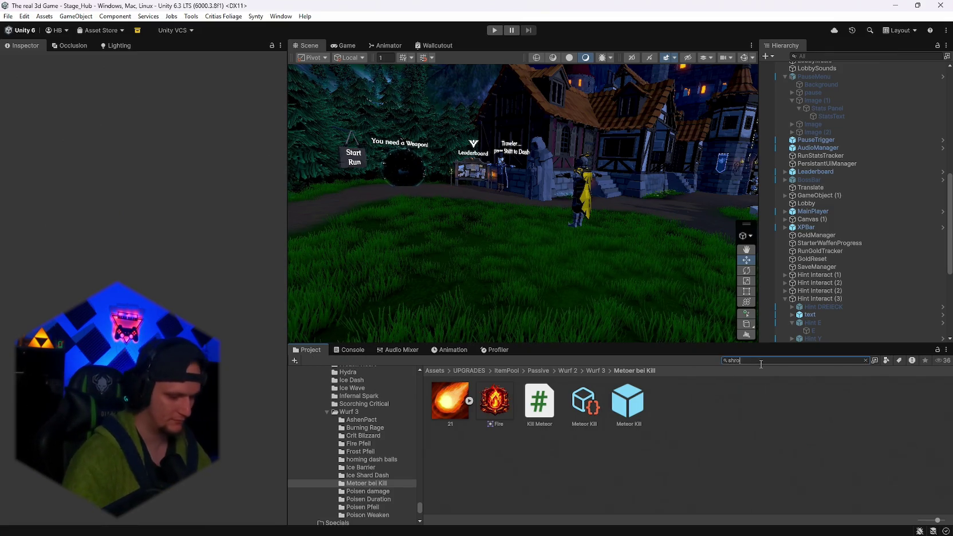
type("om")
left_click(593, 403)
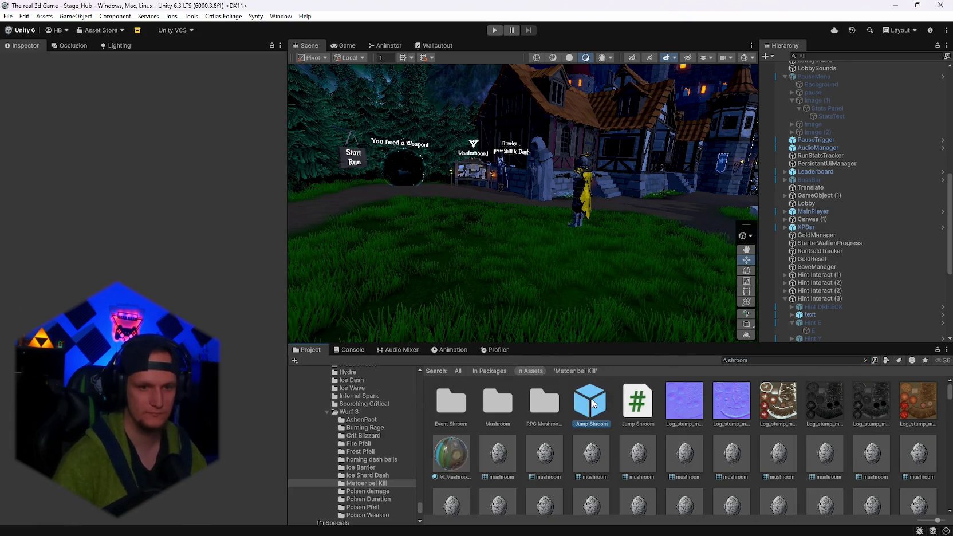
double_click(593, 404)
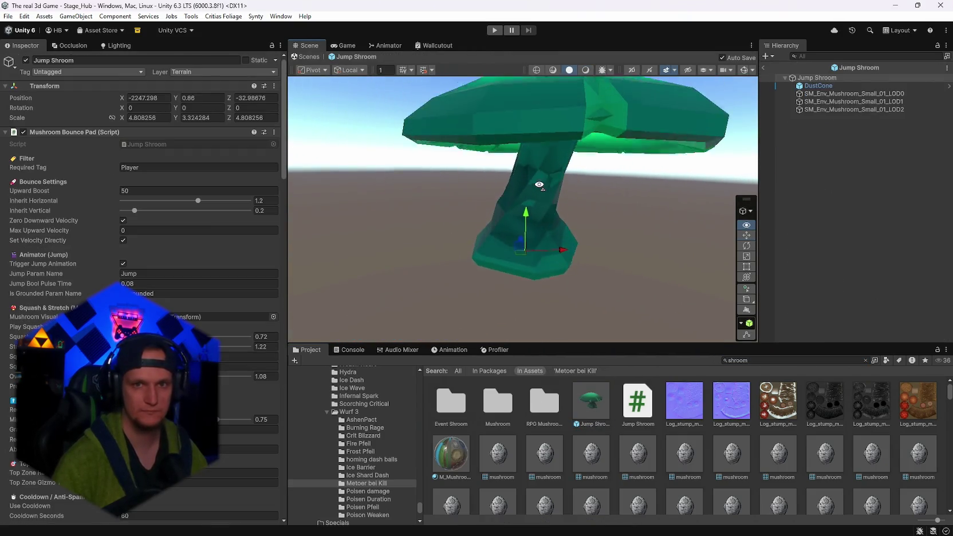
- With the Jump Shroom root selected, turn on Gizmos and collapse the bounce pad settings
left_click(818, 85)
left_click(817, 77)
left_click(744, 70)
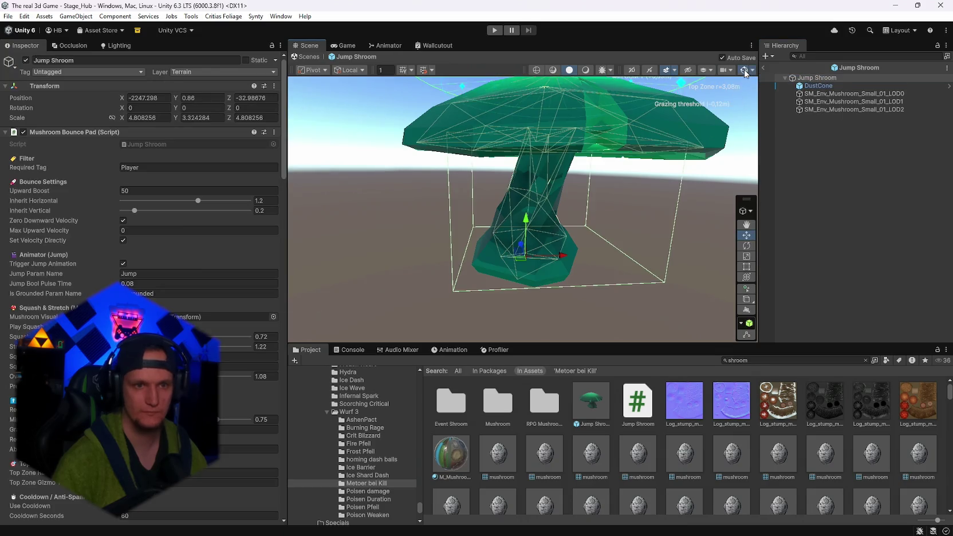
left_click_drag(618, 182, 596, 230)
scroll(184, 269, "down", 3)
scroll(116, 248, "up", 3)
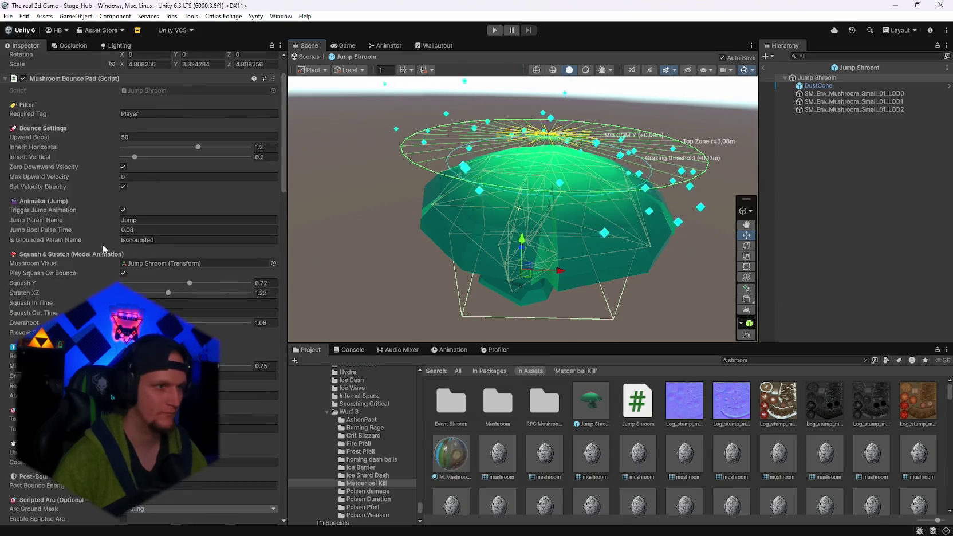
left_click(8, 131)
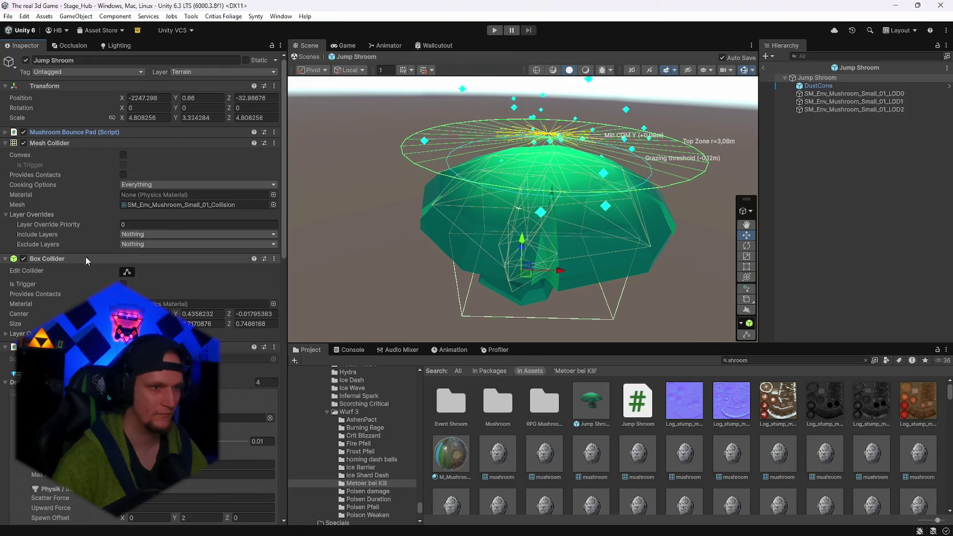
- Remove the Box Collider component and collapse the Item Drop Handler
right_click(69, 259)
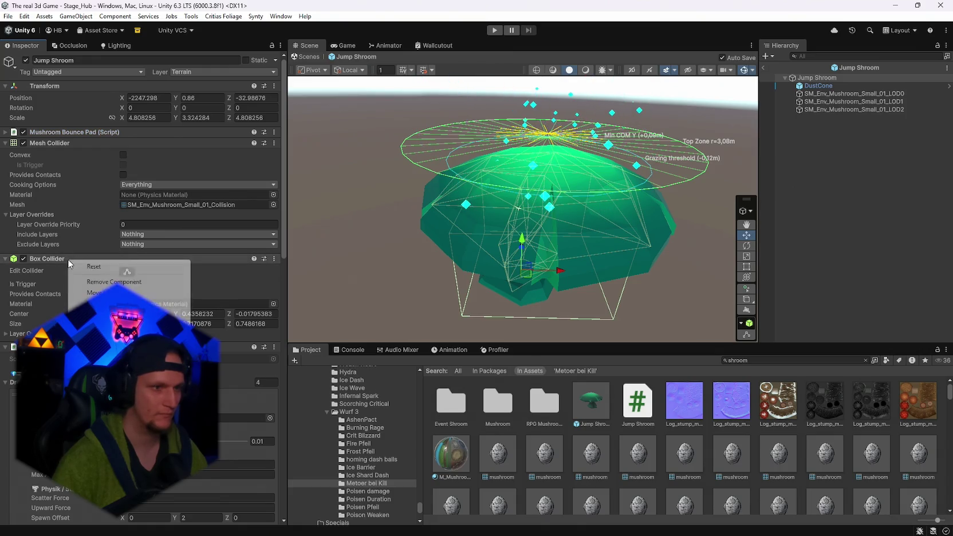
left_click(238, 296)
mouse_move(588, 295)
left_mouse_down()
mouse_move(741, 277)
mouse_move(796, 335)
mouse_move(228, 308)
left_mouse_up()
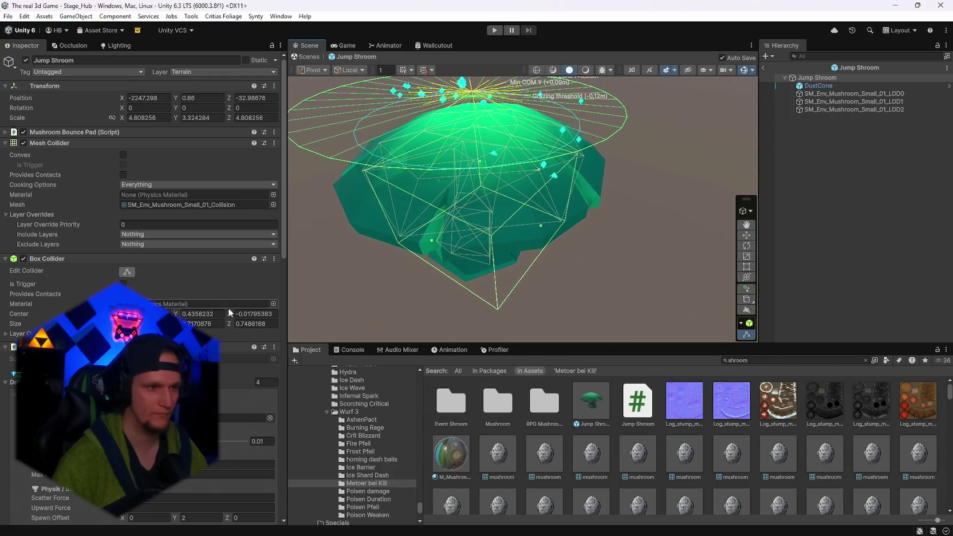
right_click(48, 261)
left_click(63, 277)
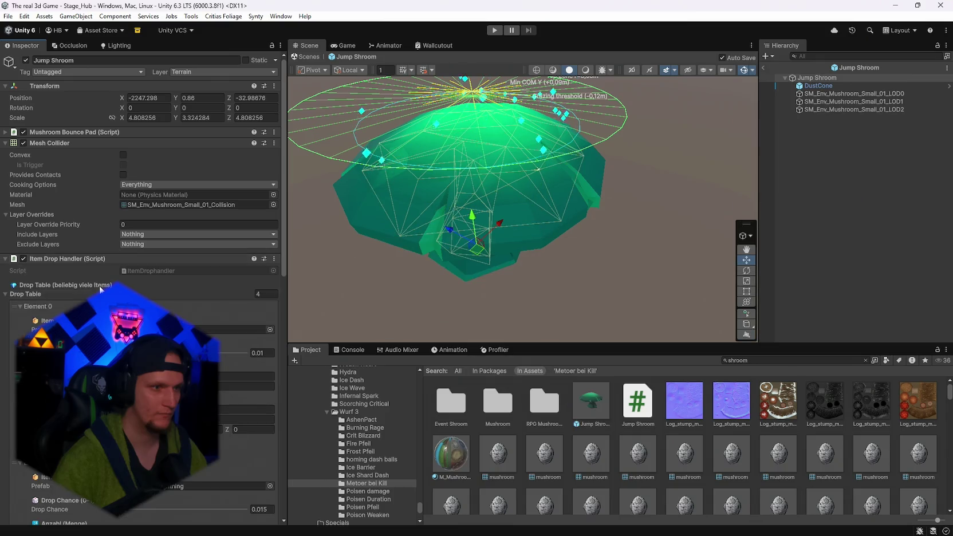
left_click(6, 258)
left_click(103, 279)
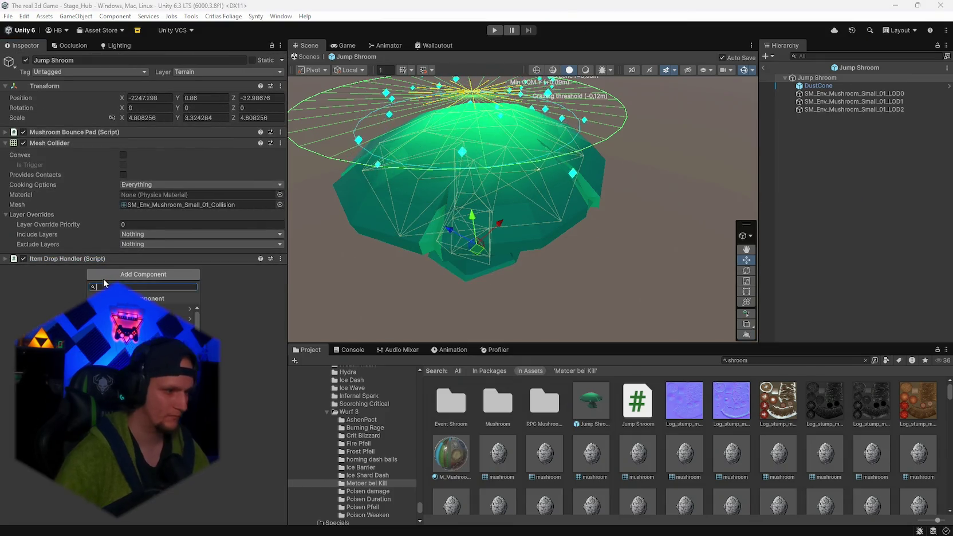
- Add a Sphere Collider via 'sph' search and enlarge its radius
type("sph")
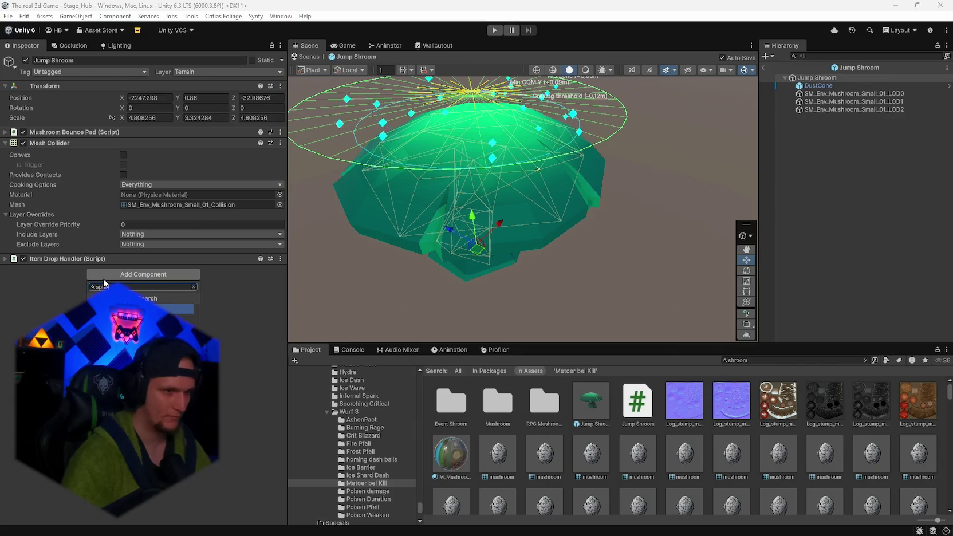
key("Return")
mouse_move(564, 223)
left_mouse_down()
mouse_move(561, 159)
mouse_move(554, 223)
left_mouse_up()
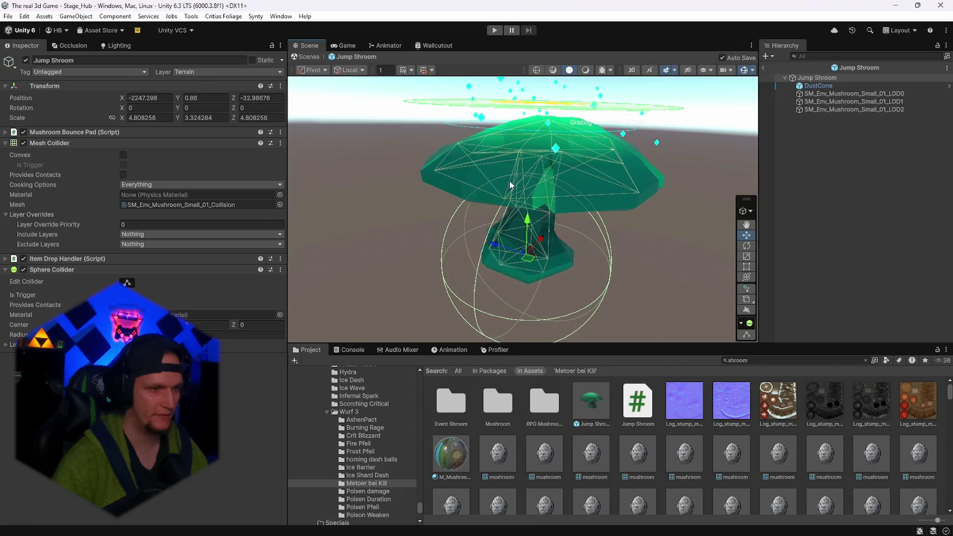
left_click_drag(68, 334, 103, 334)
left_click_drag(547, 149, 542, 197)
- Resize the sphere collider and shift its centre around the mushroom with Edit Collider handles, then save
left_click(127, 282)
left_click_drag(590, 224, 607, 214)
mouse_move(599, 191)
left_mouse_down()
mouse_move(532, 189)
mouse_move(609, 240)
mouse_move(566, 176)
mouse_move(548, 197)
mouse_move(552, 219)
mouse_move(531, 188)
left_mouse_up()
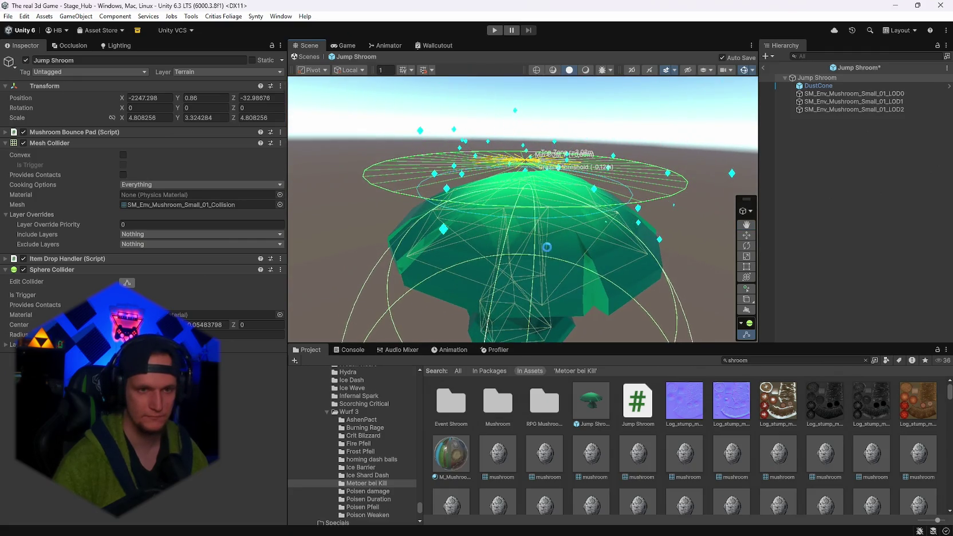
mouse_move(548, 227)
left_mouse_down()
mouse_move(660, 229)
mouse_move(616, 224)
mouse_move(460, 245)
mouse_move(591, 243)
mouse_move(569, 231)
mouse_move(568, 212)
mouse_move(570, 251)
mouse_move(447, 251)
left_mouse_up()
left_click(128, 283)
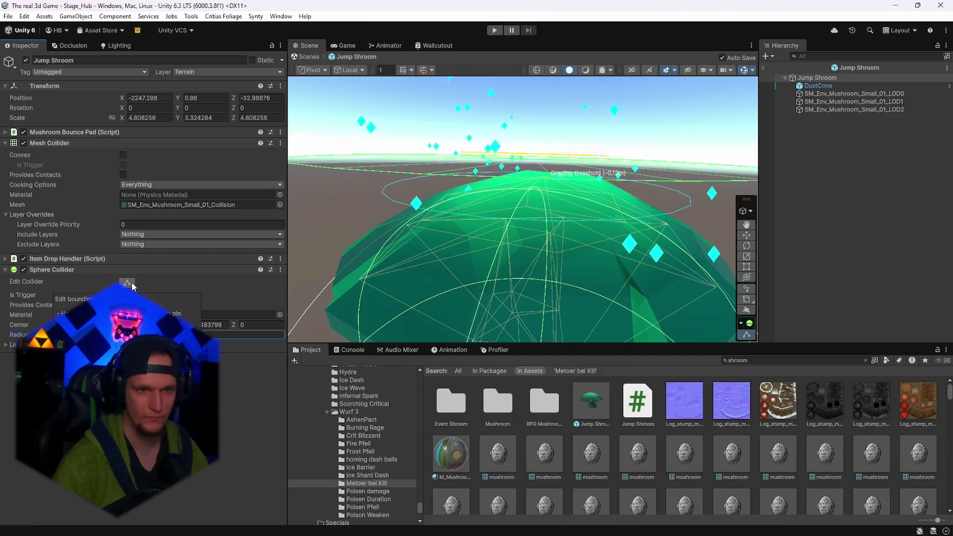
left_click_drag(546, 192, 529, 202)
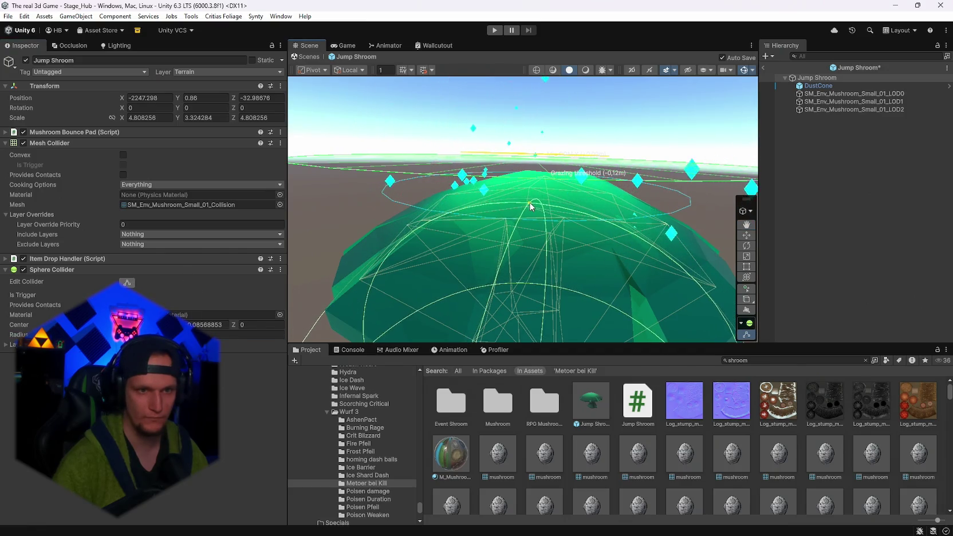
mouse_move(545, 283)
left_mouse_down()
mouse_move(607, 280)
mouse_move(623, 238)
left_mouse_up()
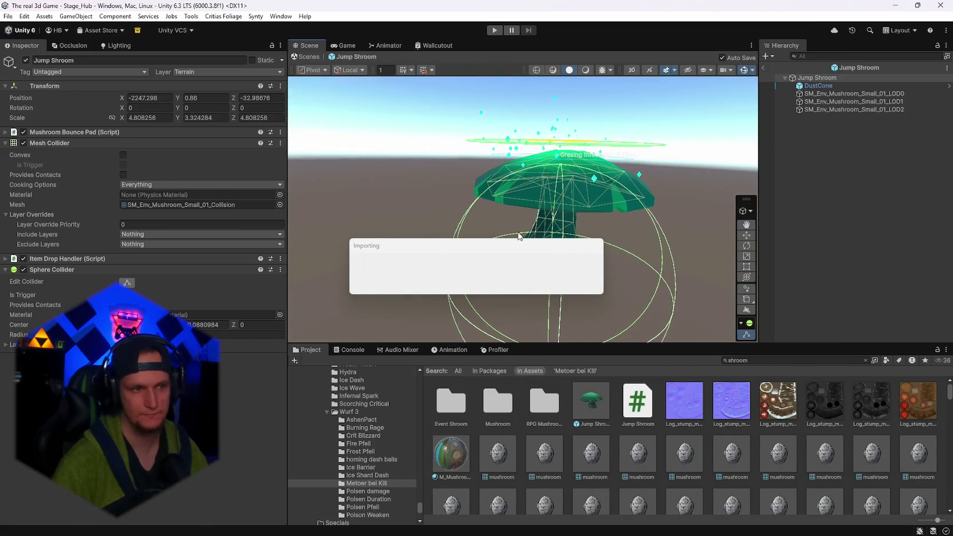
left_click(880, 173)
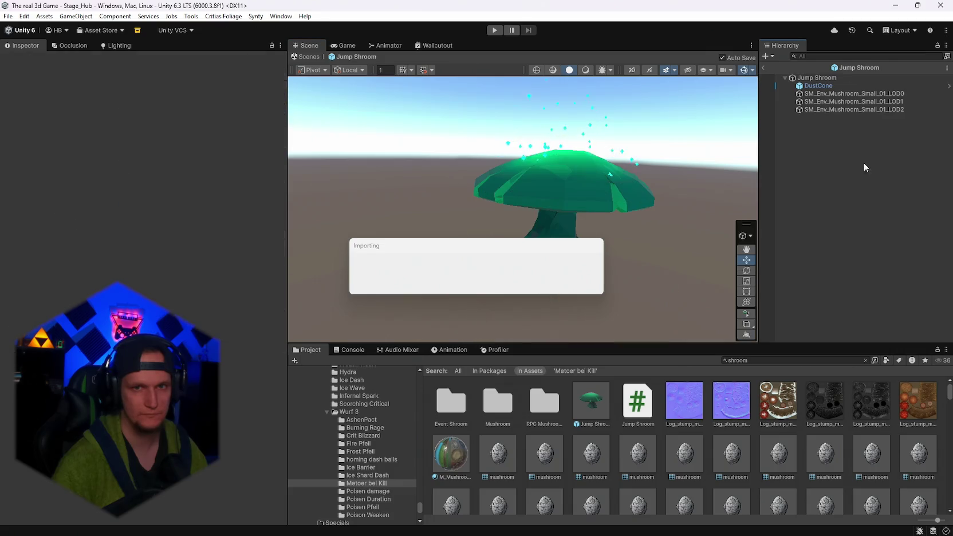
- Replace the Jump Shroom's Sphere Collider with a Capsule Collider
left_click(818, 86)
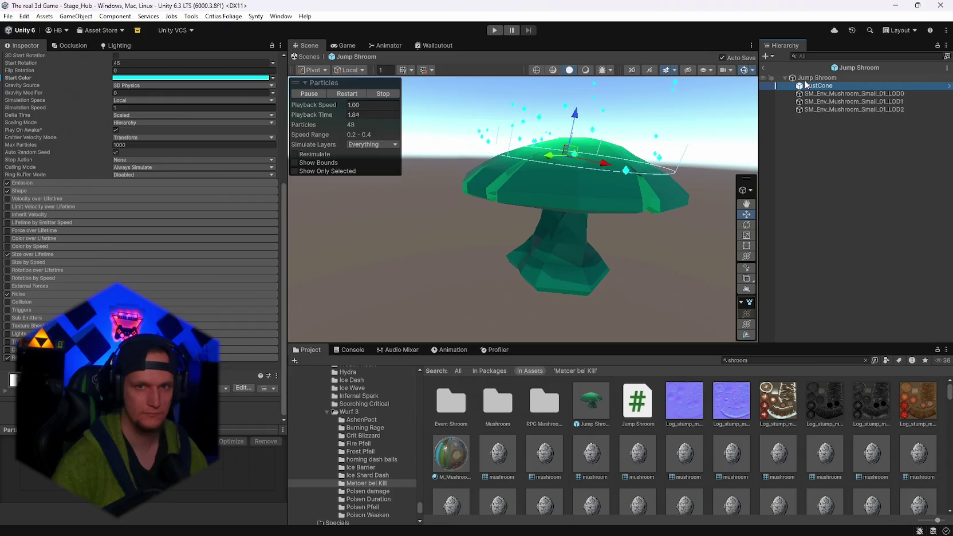
left_click(817, 77)
right_click(64, 270)
left_click(107, 289)
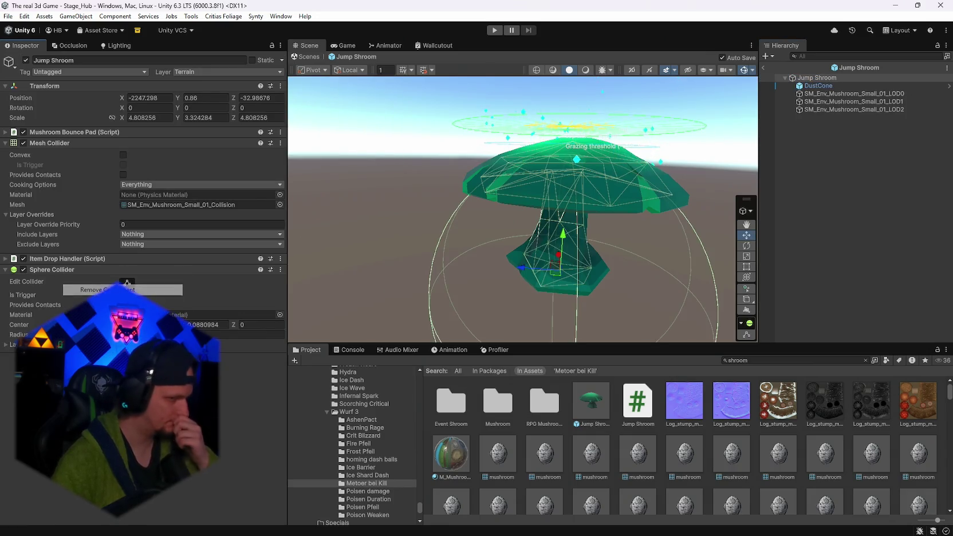
left_click(114, 277)
type("caps")
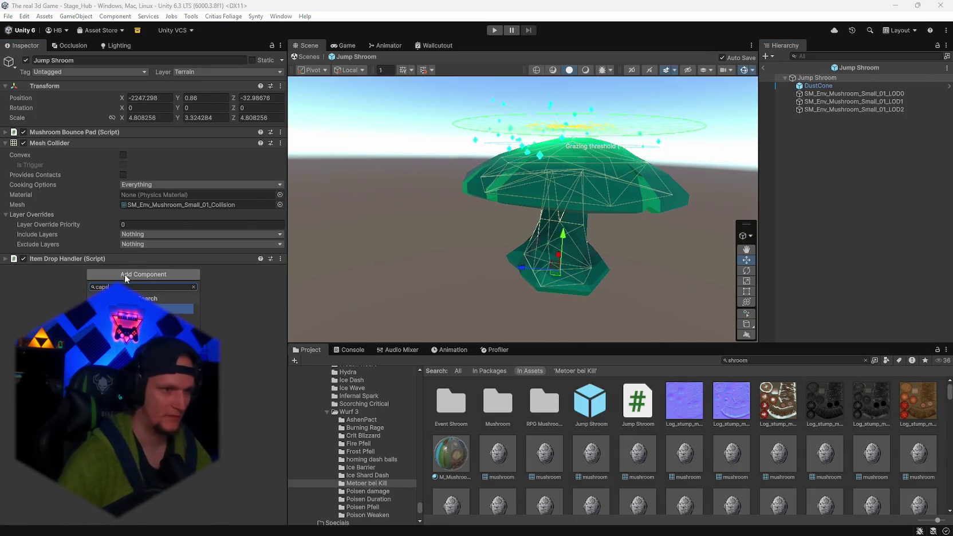
key("Return")
- Make the capsule collider taller and set its radius to 10.9, checking the fit from several angles
key("f")
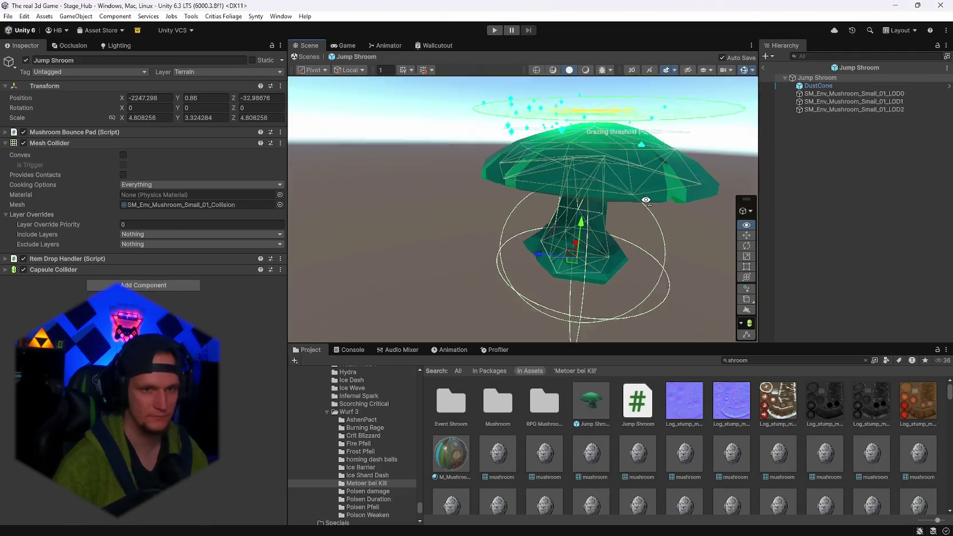
left_click(190, 269)
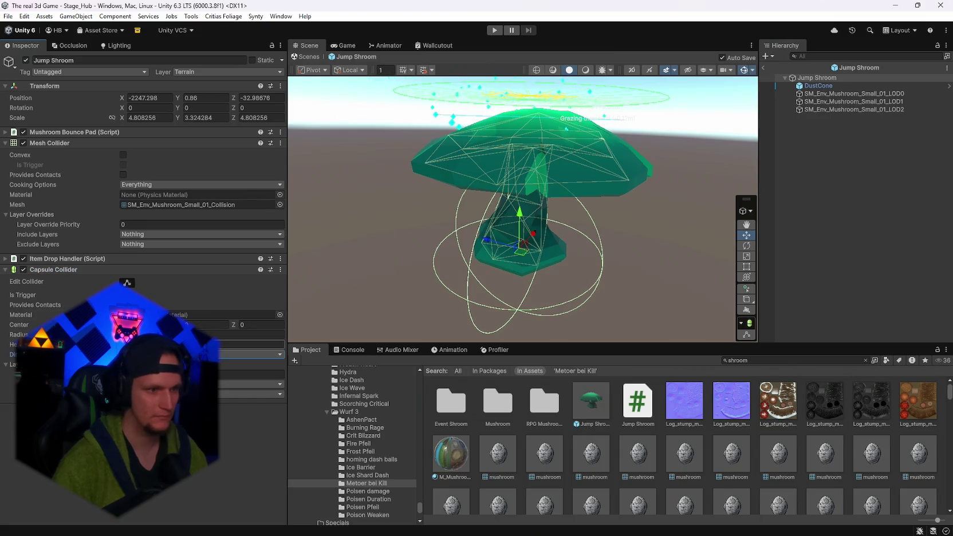
mouse_move(23, 334)
left_mouse_down()
mouse_move(52, 344)
mouse_move(35, 344)
left_mouse_up()
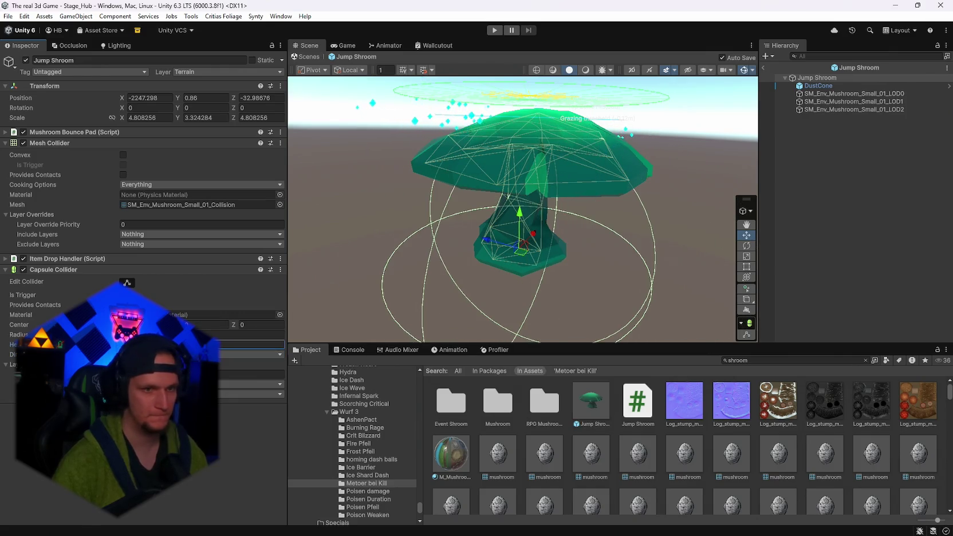
mouse_move(20, 334)
left_mouse_down()
mouse_move(37, 335)
mouse_move(26, 335)
left_mouse_up()
mouse_move(627, 218)
left_mouse_down()
mouse_move(631, 290)
mouse_move(614, 275)
left_mouse_up()
left_click_drag(524, 241, 524, 214)
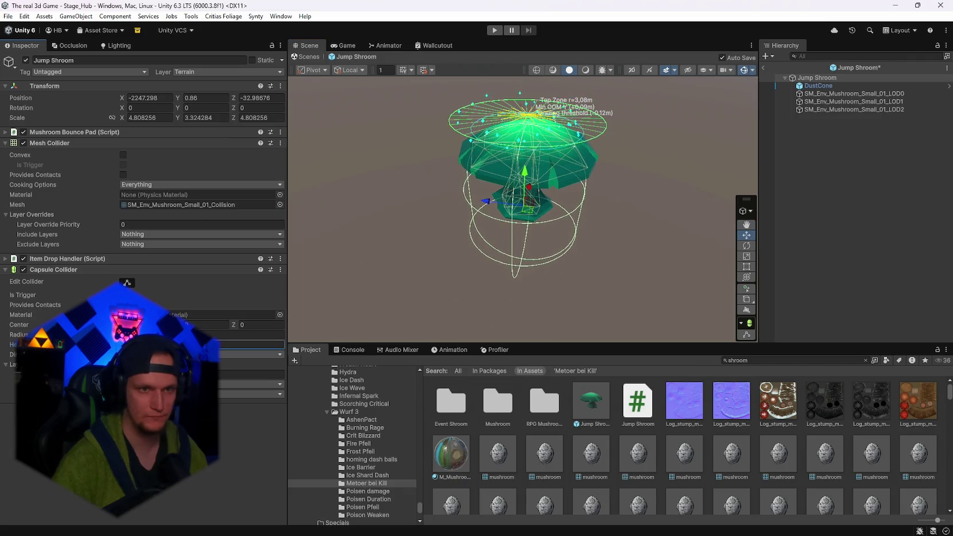
mouse_move(520, 234)
left_mouse_down()
mouse_move(554, 212)
mouse_move(575, 170)
mouse_move(556, 150)
left_mouse_up()
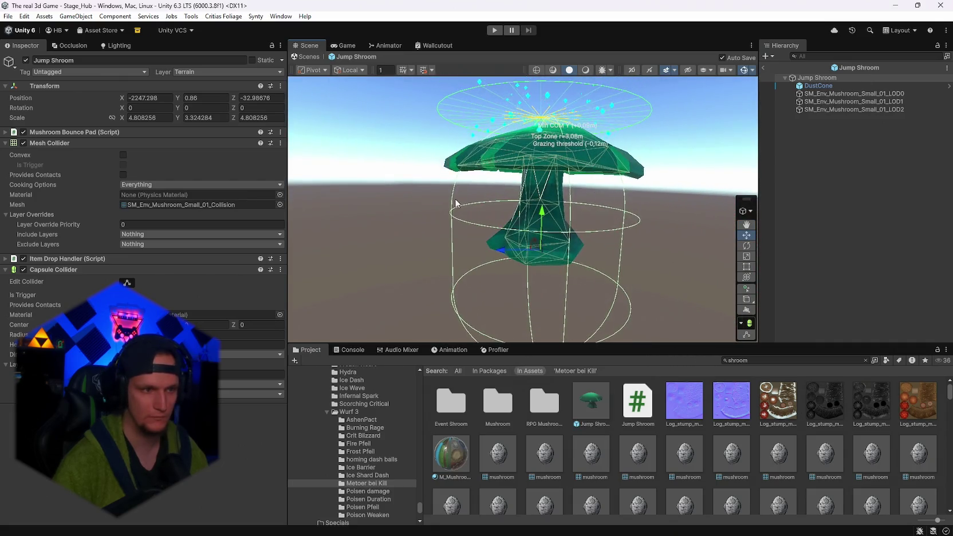
type("10.9")
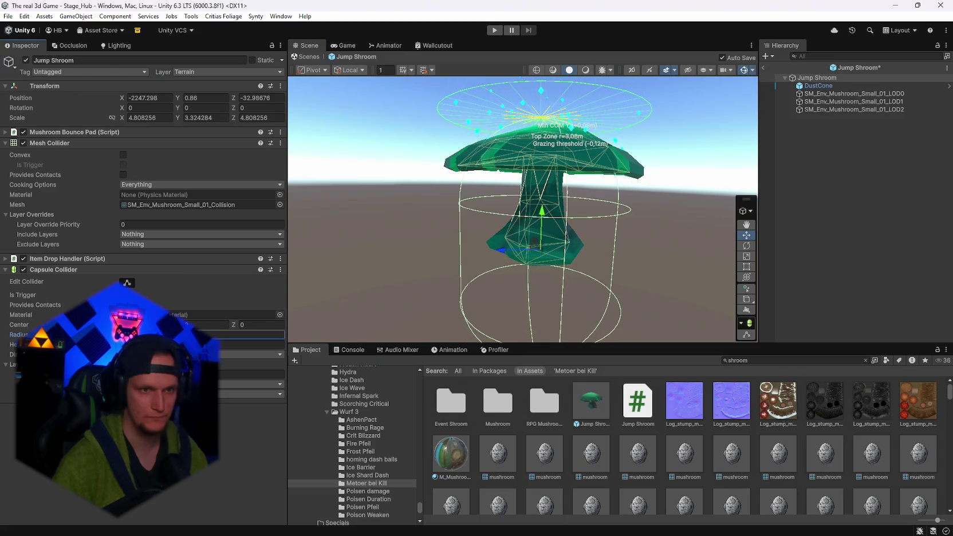
key("Tab")
mouse_move(504, 226)
left_mouse_down()
mouse_move(464, 232)
mouse_move(574, 227)
mouse_move(522, 213)
mouse_move(501, 244)
mouse_move(523, 344)
left_mouse_up()
mouse_move(504, 392)
left_mouse_down()
mouse_move(466, 398)
mouse_move(408, 330)
mouse_move(397, 346)
mouse_move(385, 245)
mouse_move(361, 195)
left_mouse_up()
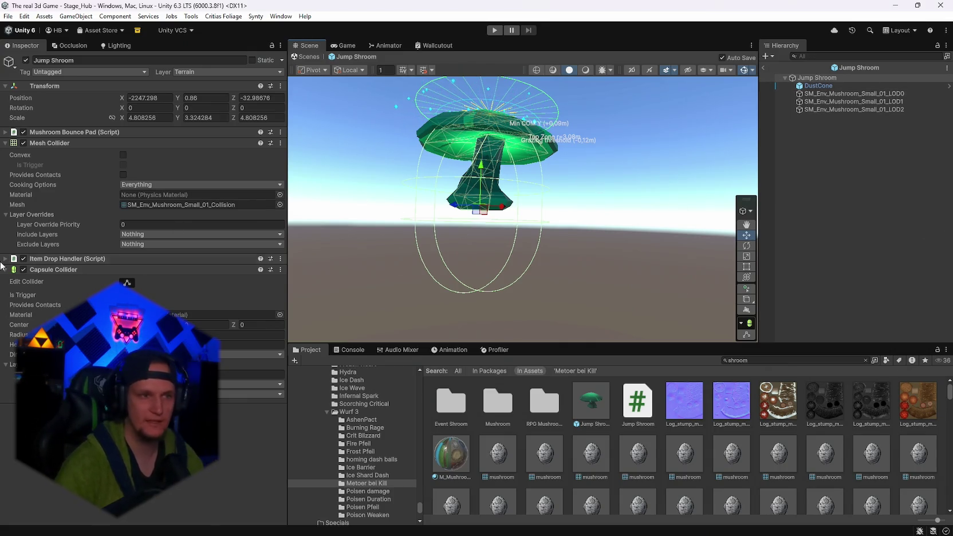
- Check the Mushroom Bounce Pad layer mask without changes, then exit prefab mode to the hub scene
left_click(3, 133)
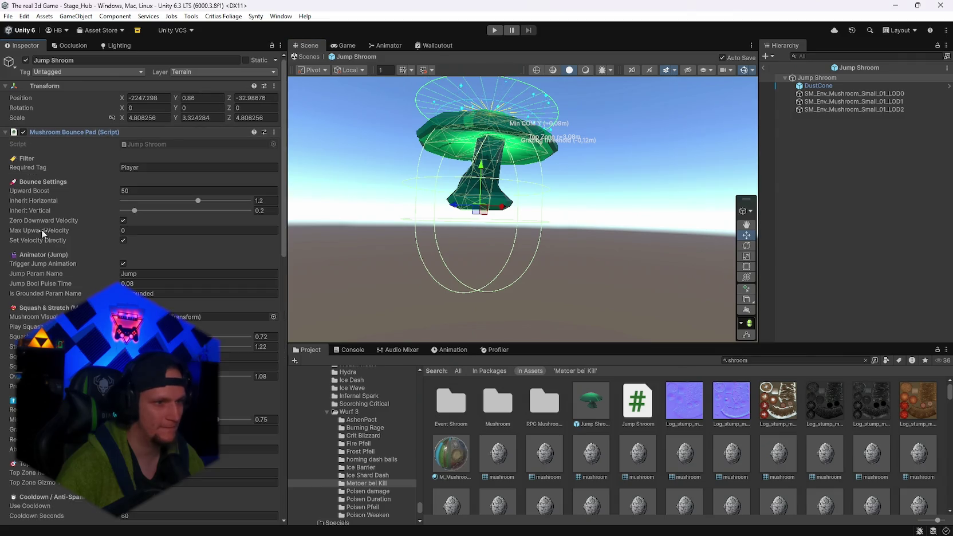
scroll(29, 202, "down", 10)
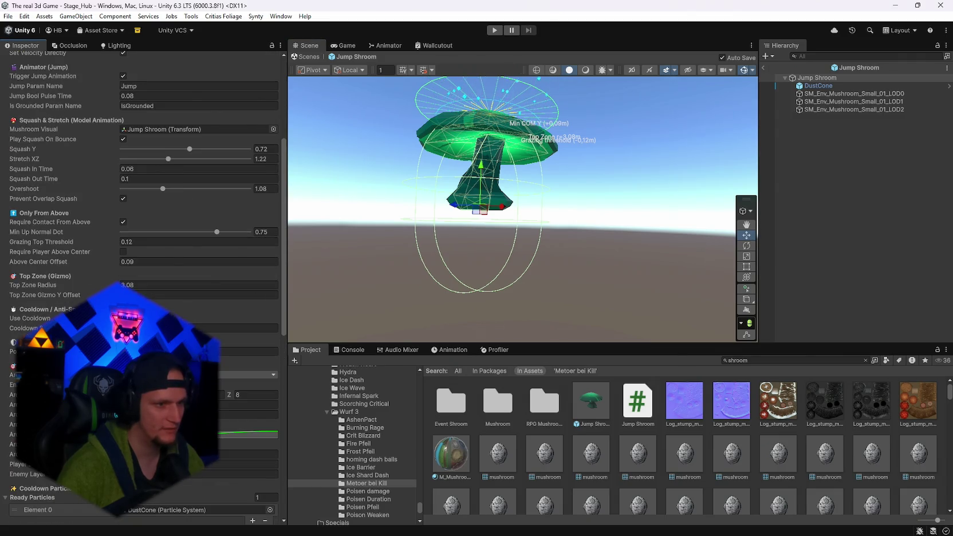
left_click(172, 464)
key("Escape")
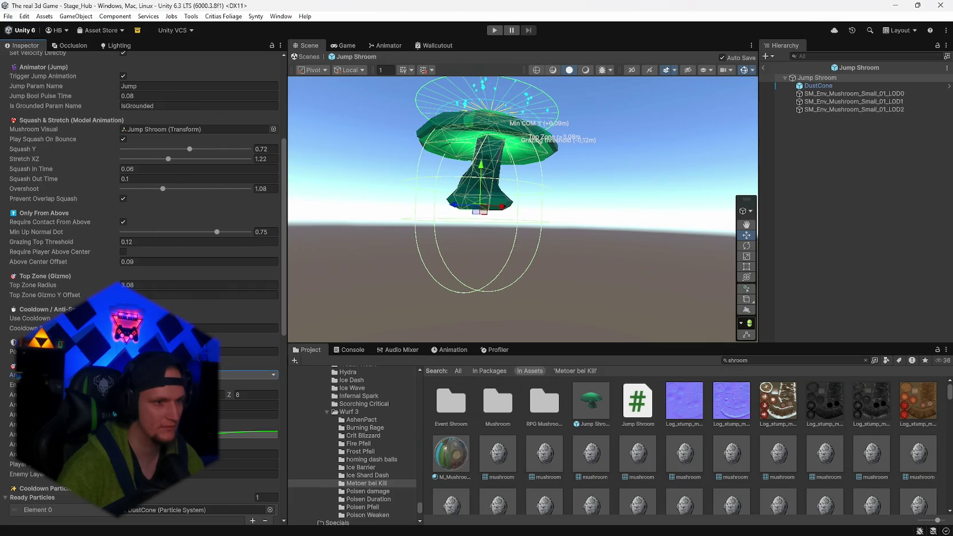
scroll(144, 286, "up", 1)
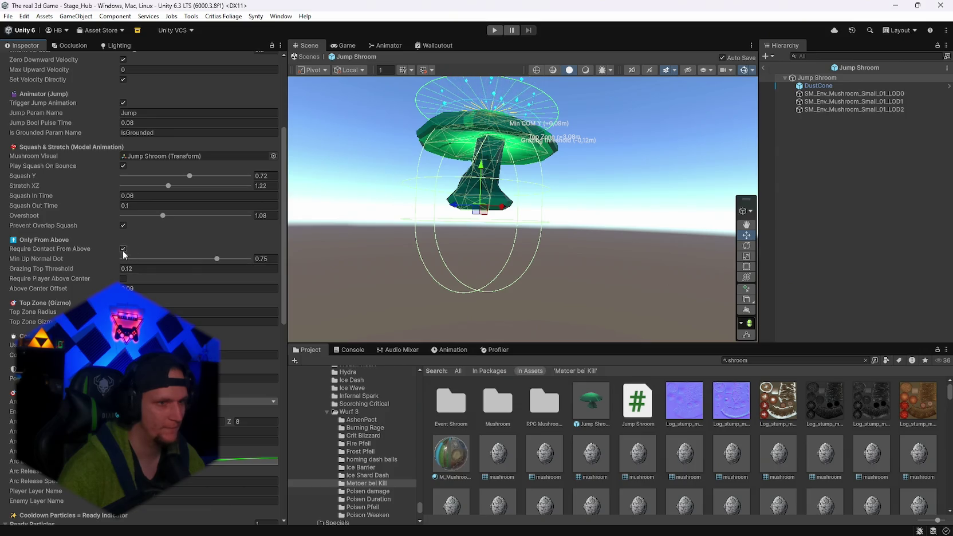
mouse_move(515, 189)
left_mouse_down()
mouse_move(528, 169)
mouse_move(594, 233)
mouse_move(579, 140)
mouse_move(490, 203)
mouse_move(478, 107)
mouse_move(570, 122)
left_mouse_up()
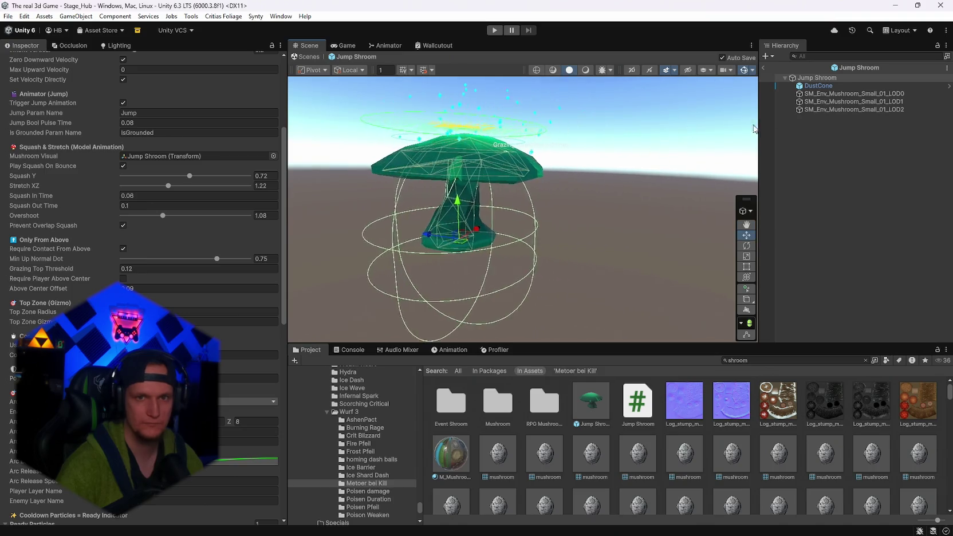
left_click(763, 67)
- Select and frame the Jump Shroom, lower it to Y 0.73, and enter Play mode
mouse_move(720, 175)
left_mouse_down()
mouse_move(628, 319)
mouse_move(596, 266)
left_mouse_up()
left_click(557, 211)
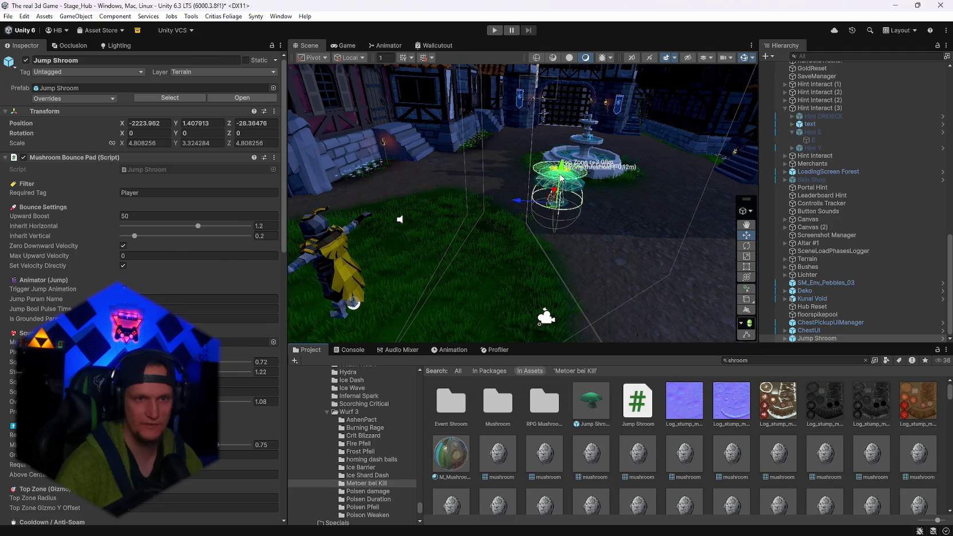
key("f")
left_click_drag(560, 147, 565, 156)
left_click(494, 30)
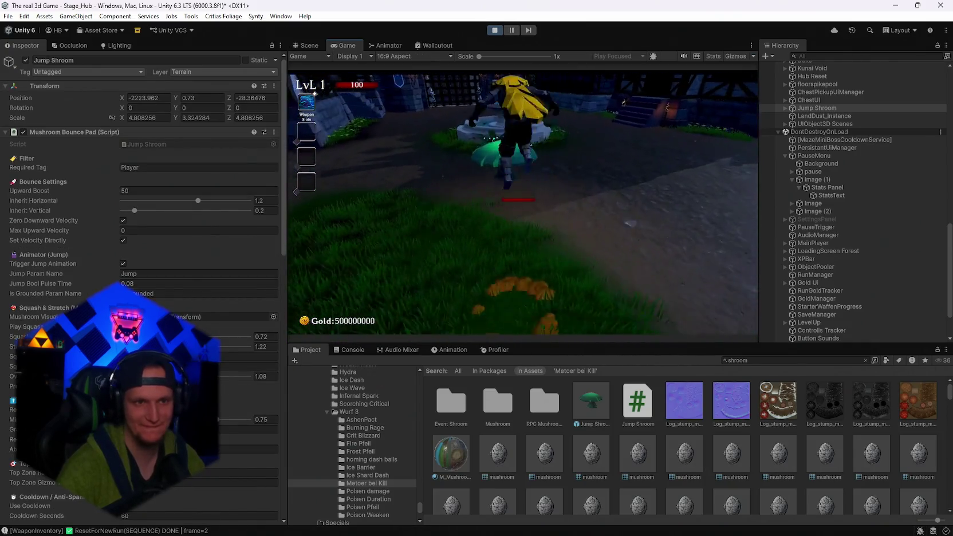
- Run the character around and jump onto the Jump Shroom to test the bounce
key("a")
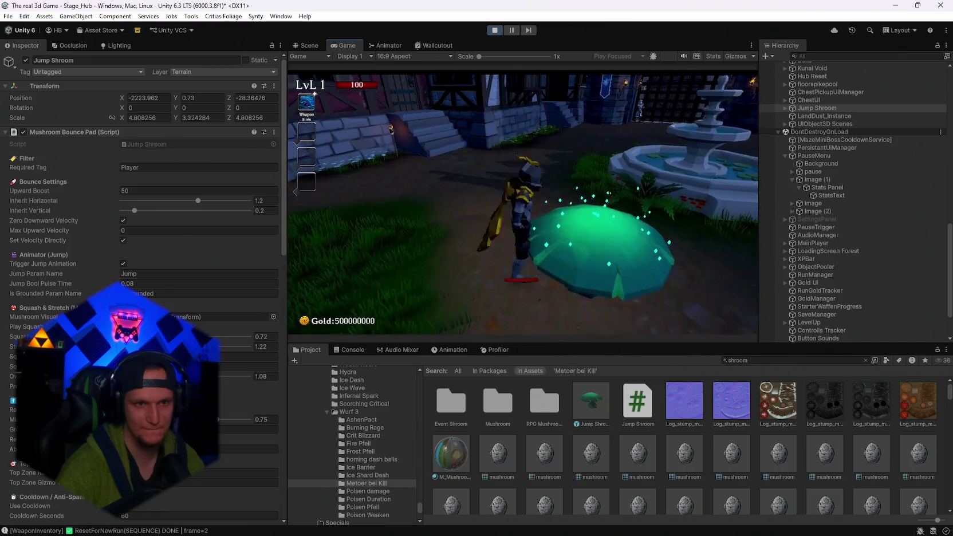
key("w")
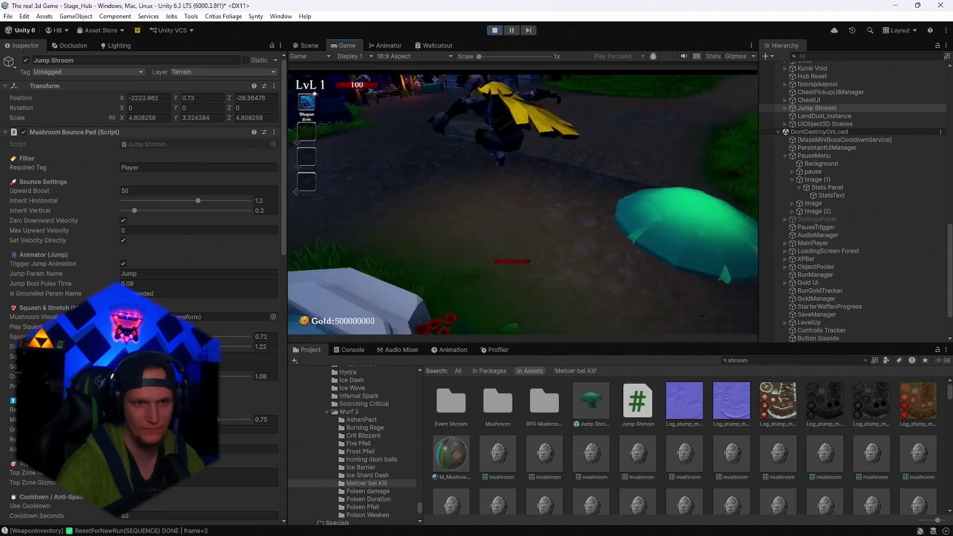
key("w")
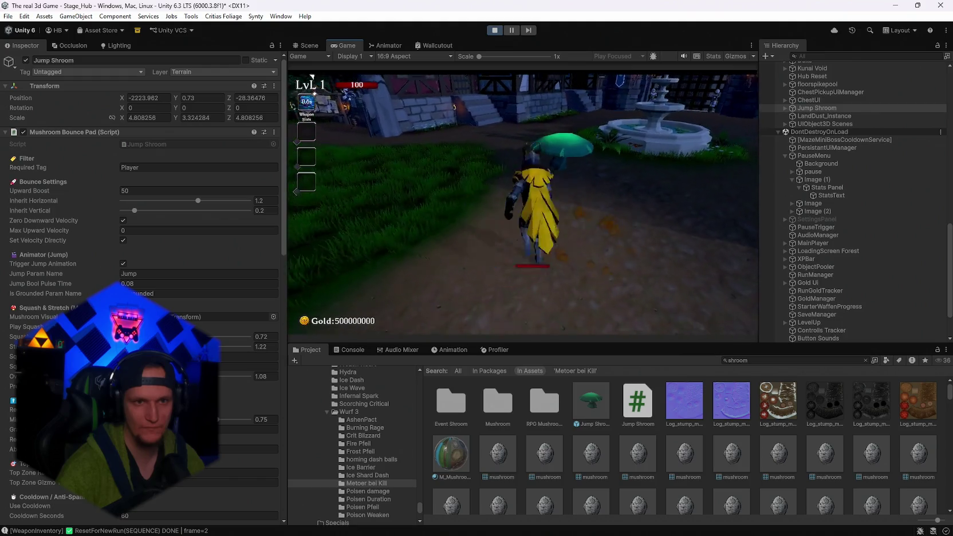
key("w")
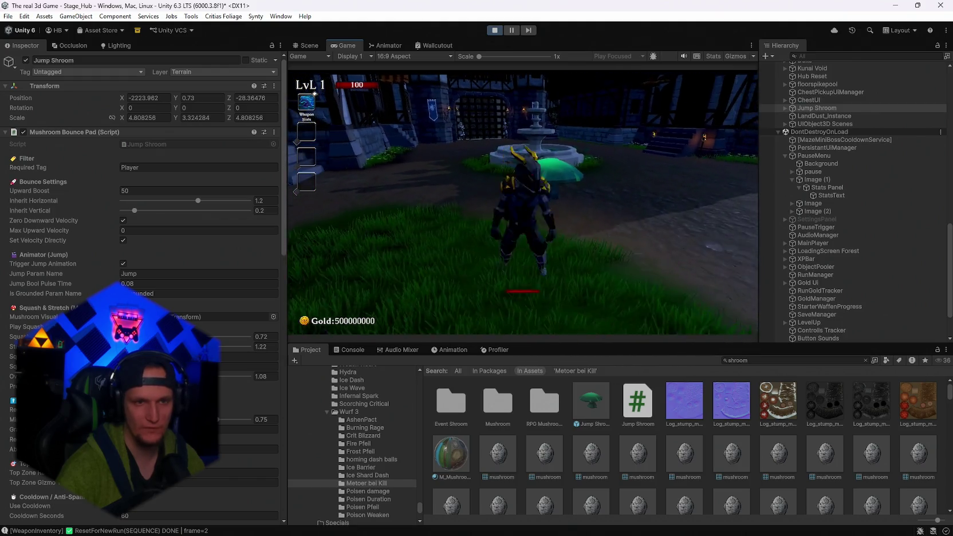
- Pause, uncheck Use Cooldown on the Jump Shroom's bounce pad, and resume the game
key("Escape")
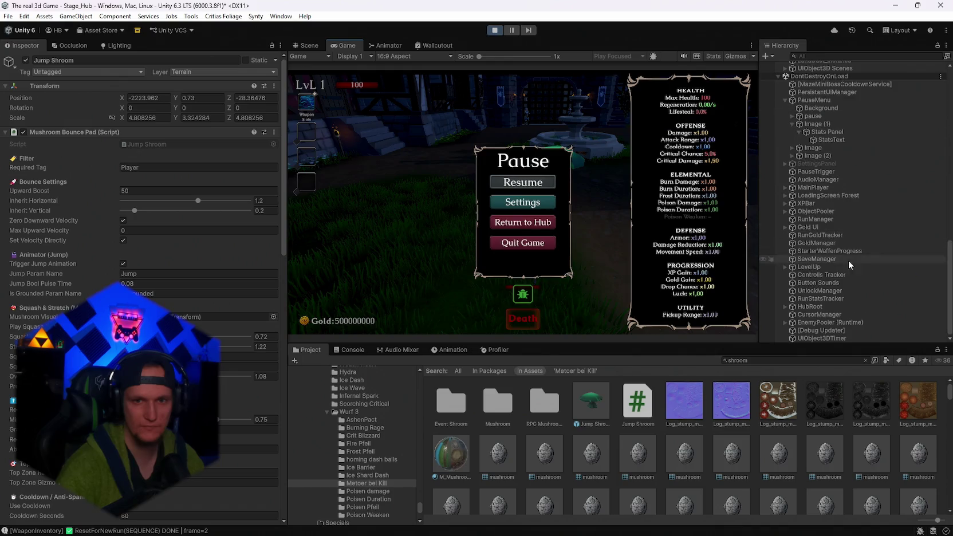
scroll(848, 264, "up", 5)
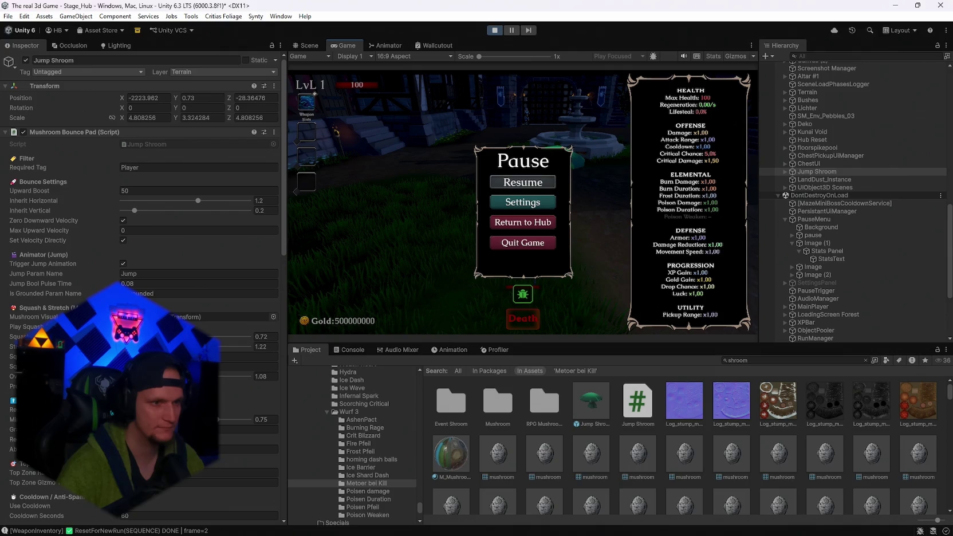
scroll(172, 229, "down", 10)
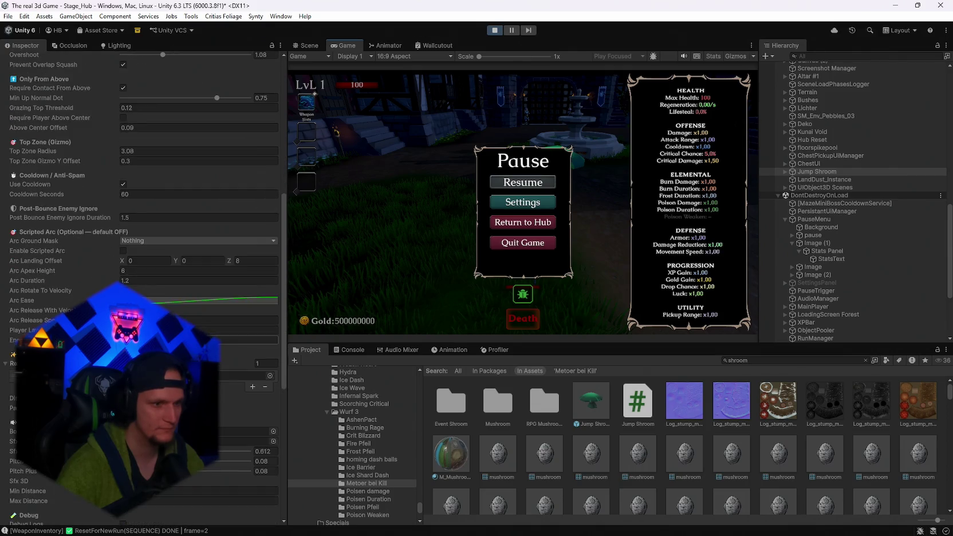
scroll(172, 229, "down", 1)
left_click(123, 157)
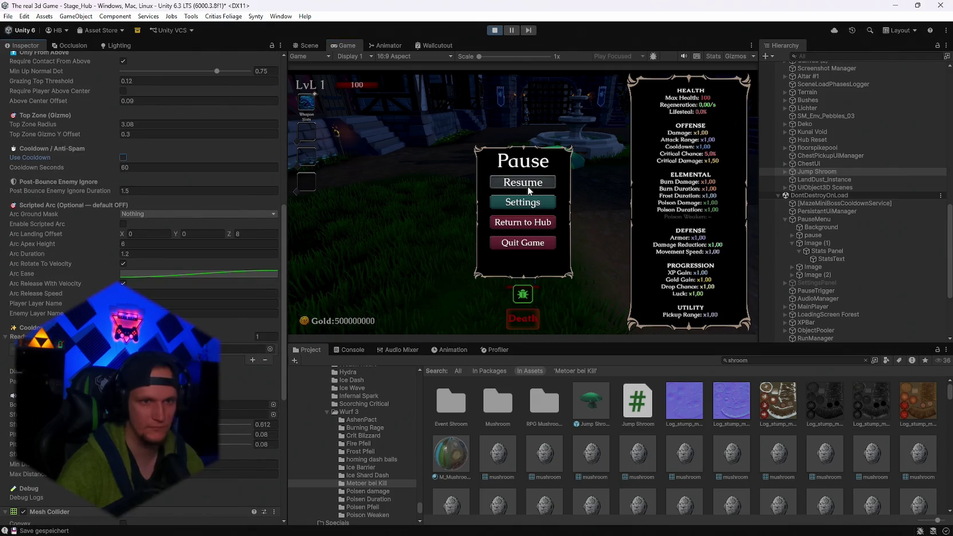
left_click(529, 191)
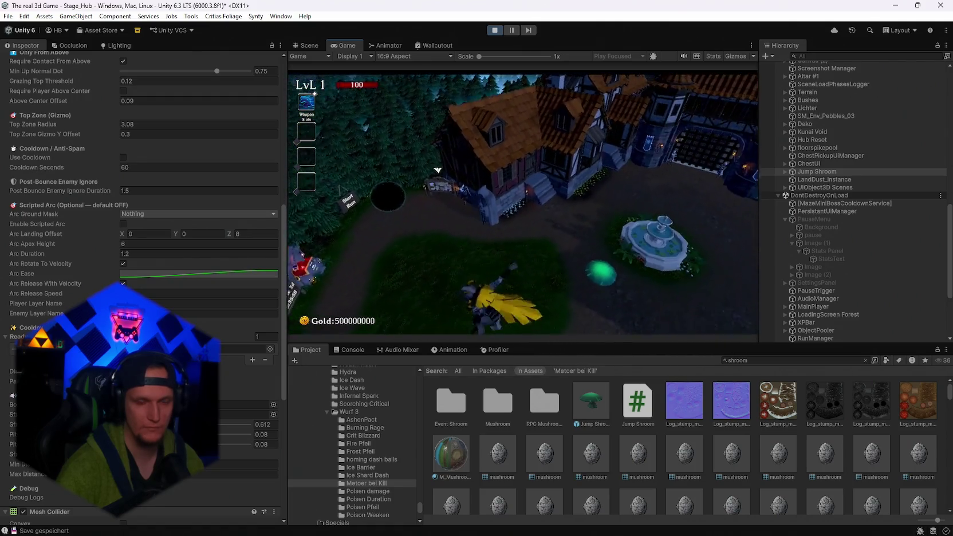
- Run onto the Jump Shroom and bounce high over the fountain repeatedly, then pause the game
key("Escape")
key("Escape")
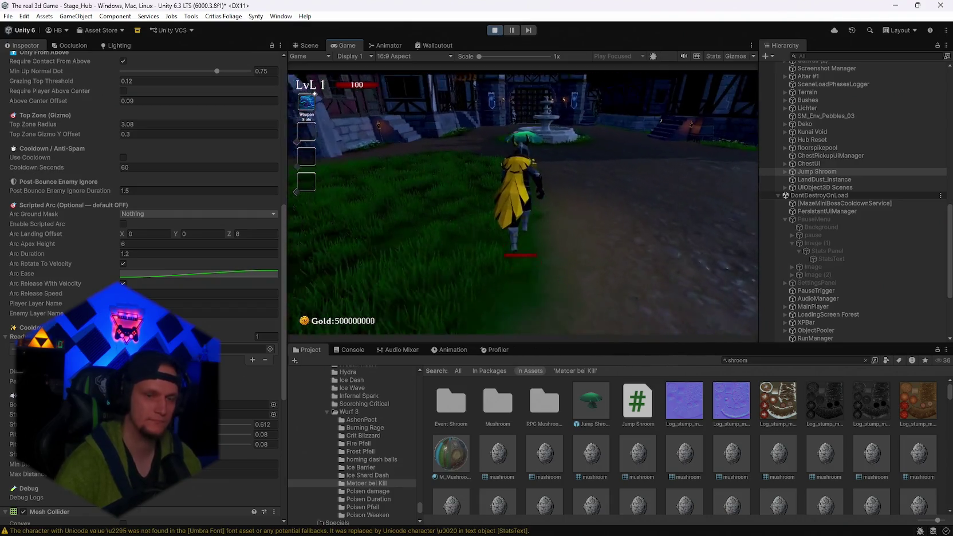
key("w")
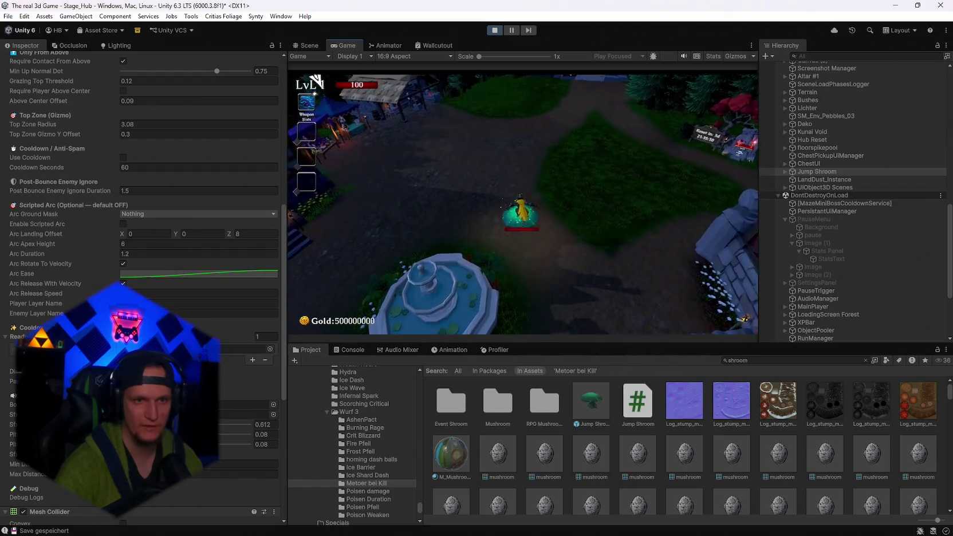
key("w")
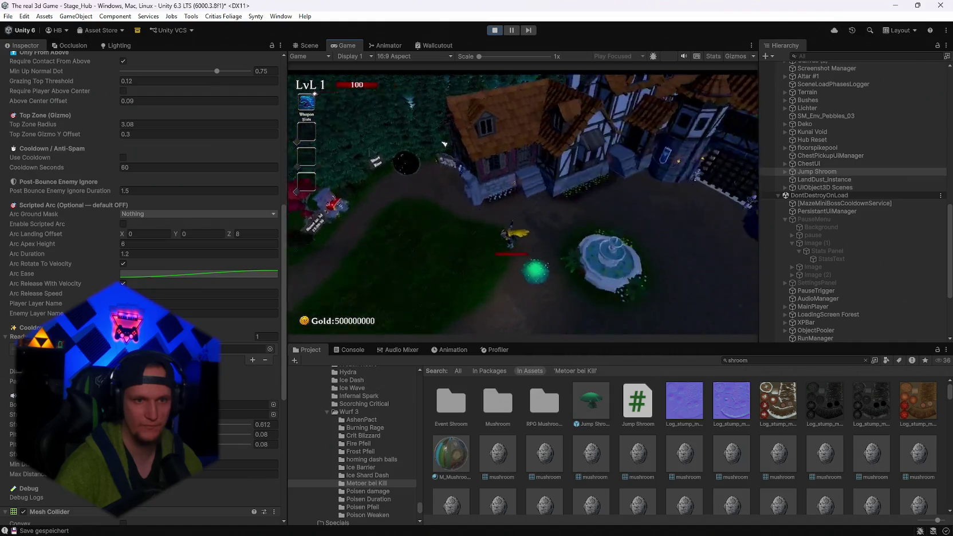
key("w")
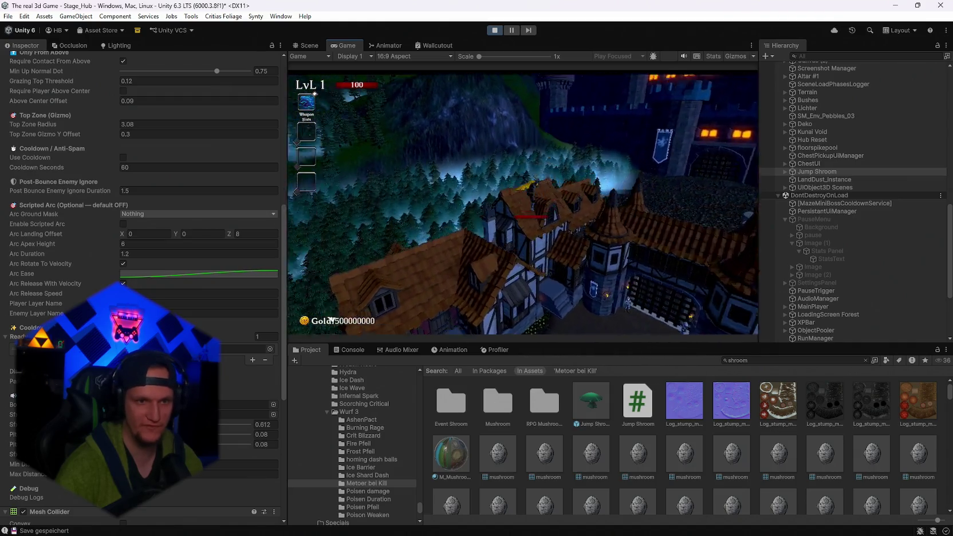
key("w")
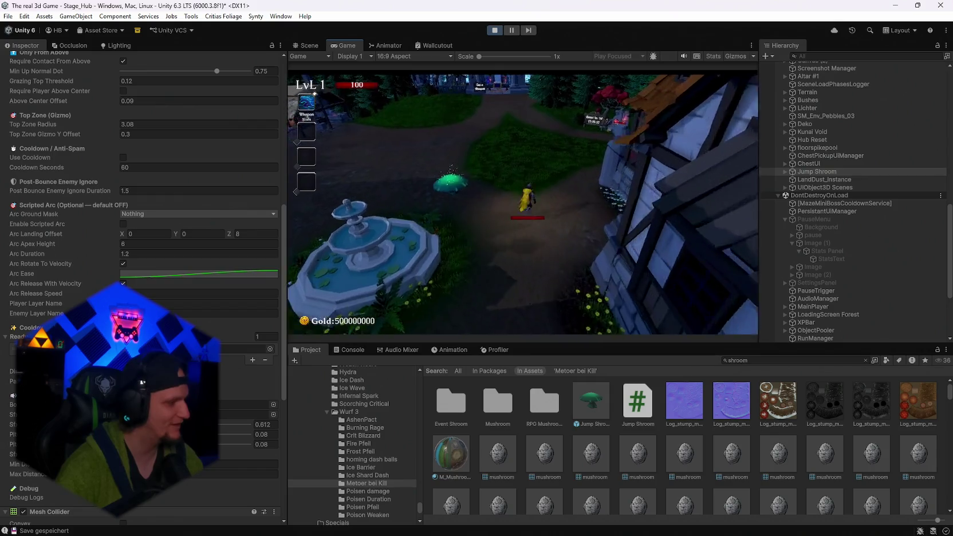
key("w")
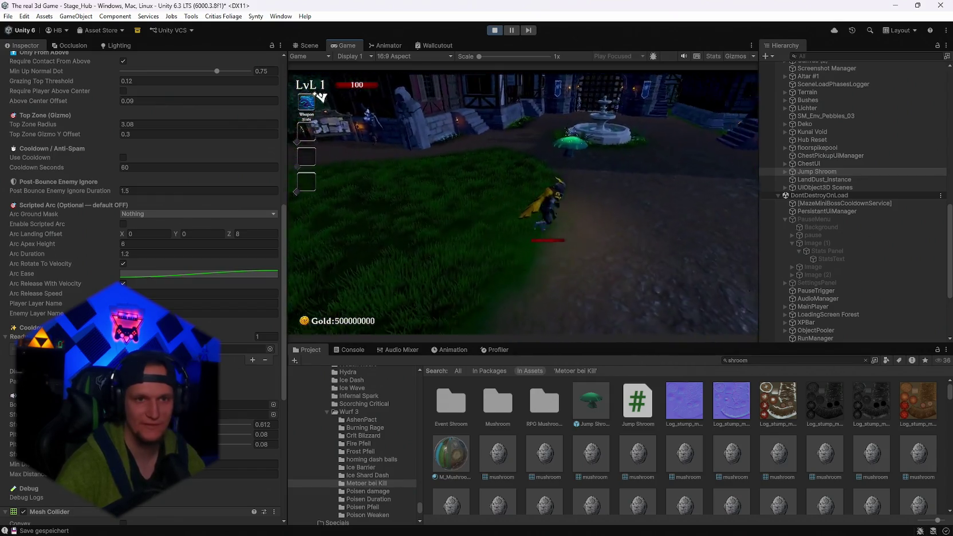
key("w")
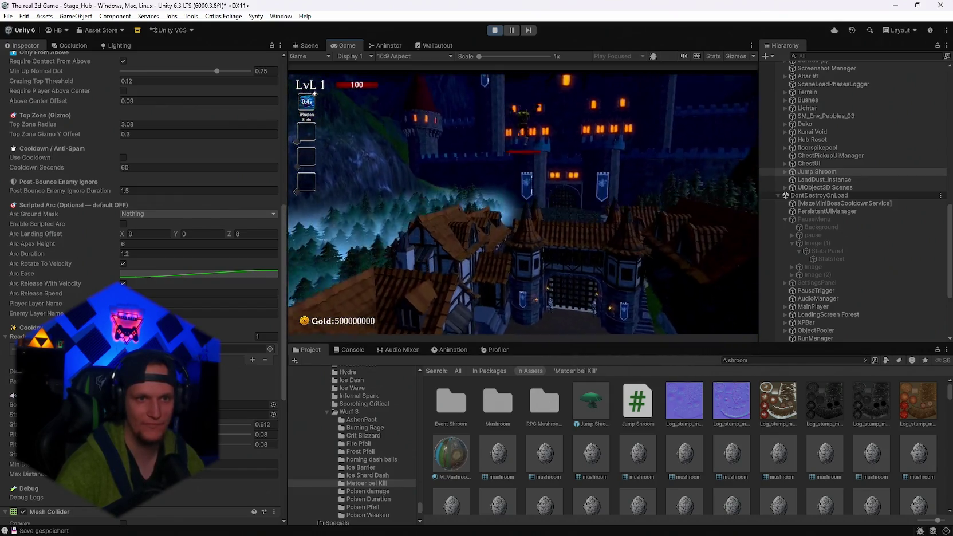
key("w")
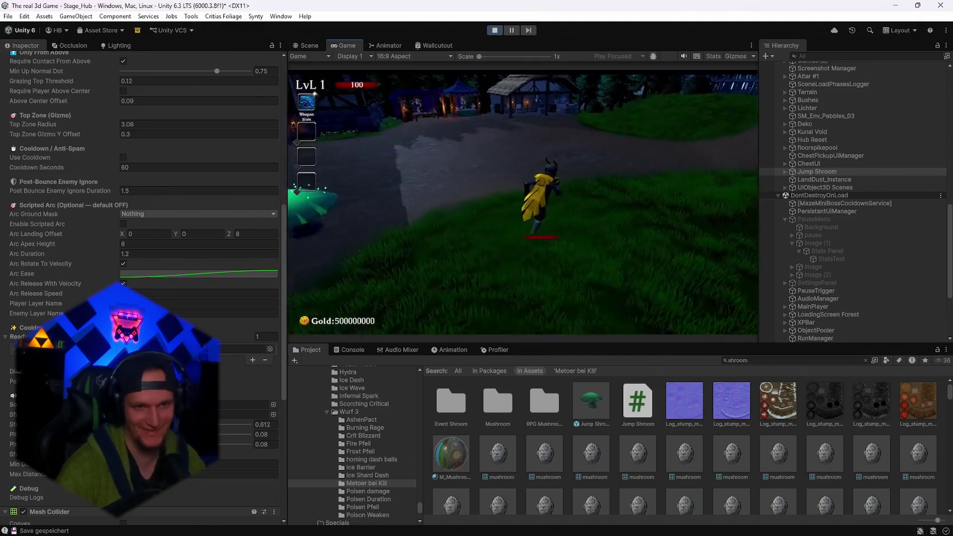
key("Escape")
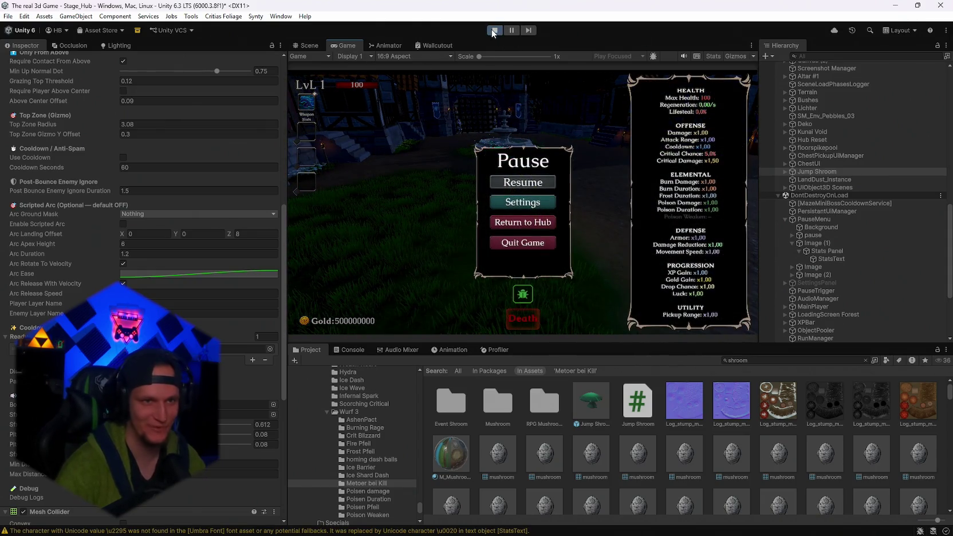
- Exit Play mode, select the Jump Shroom and set its Cooldown Seconds to 30
left_click(495, 30)
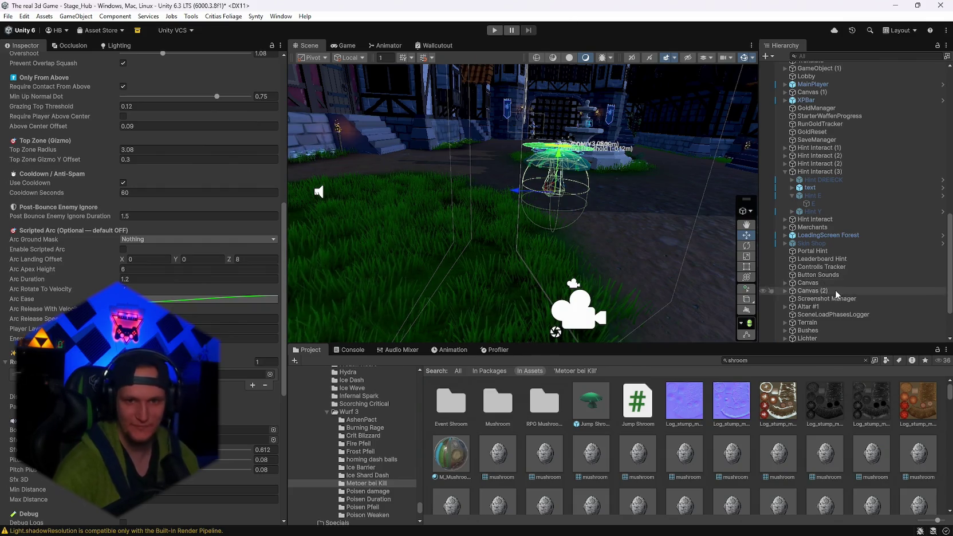
scroll(836, 289, "up", 5)
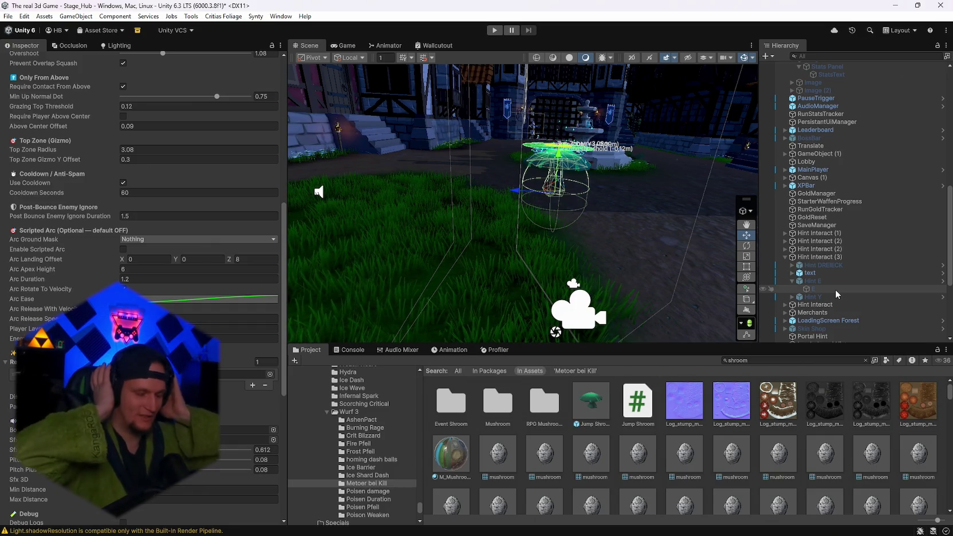
key("f")
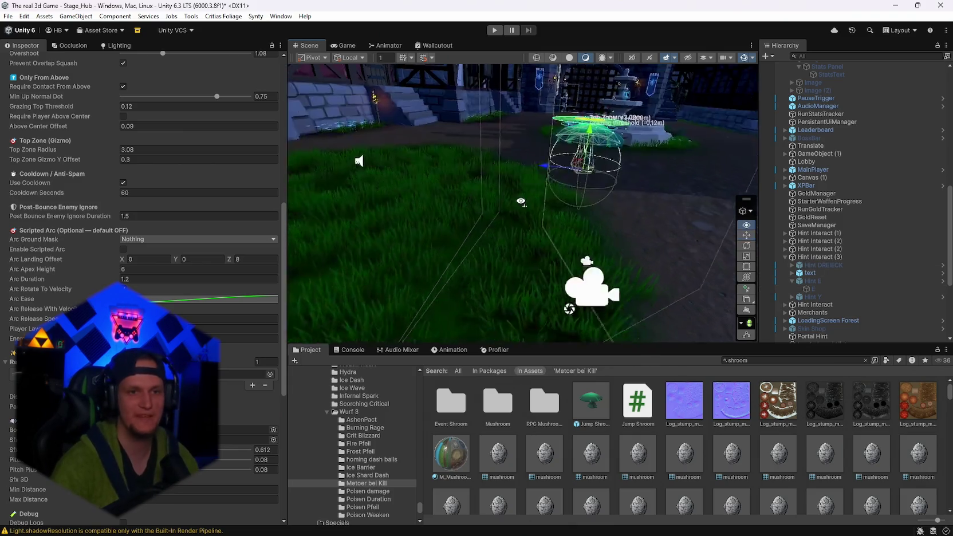
scroll(810, 316, "down", 5)
scroll(810, 316, "down", 2)
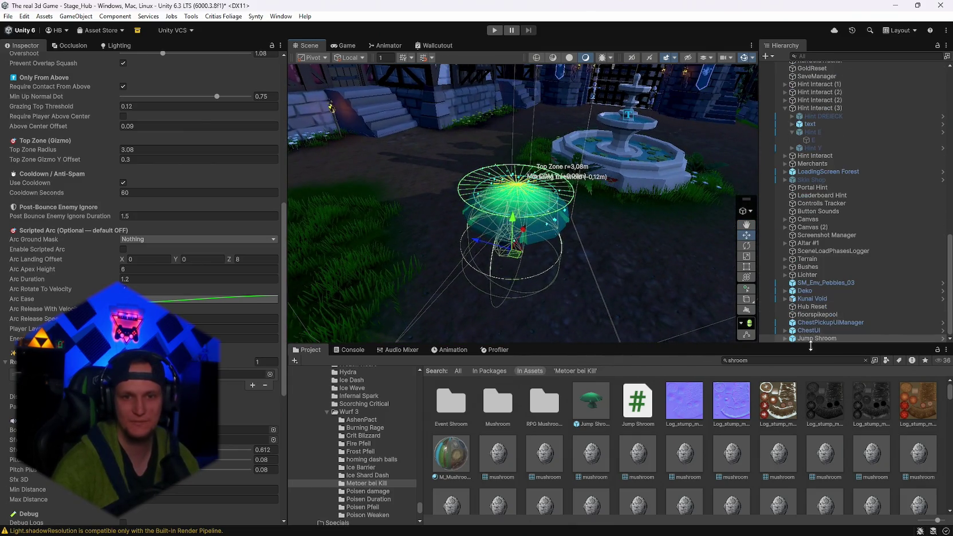
scroll(159, 227, "up", 10)
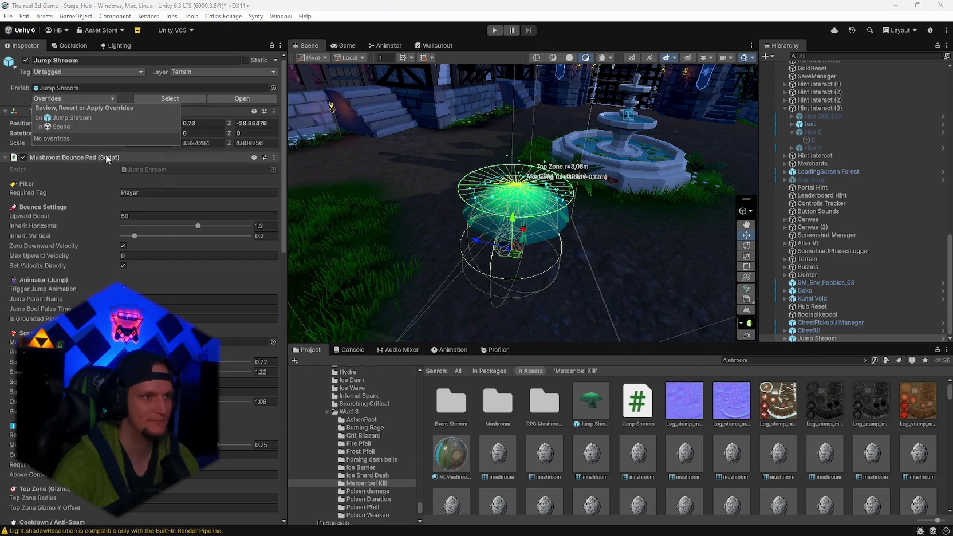
left_click(817, 338)
scroll(223, 335, "down", 10)
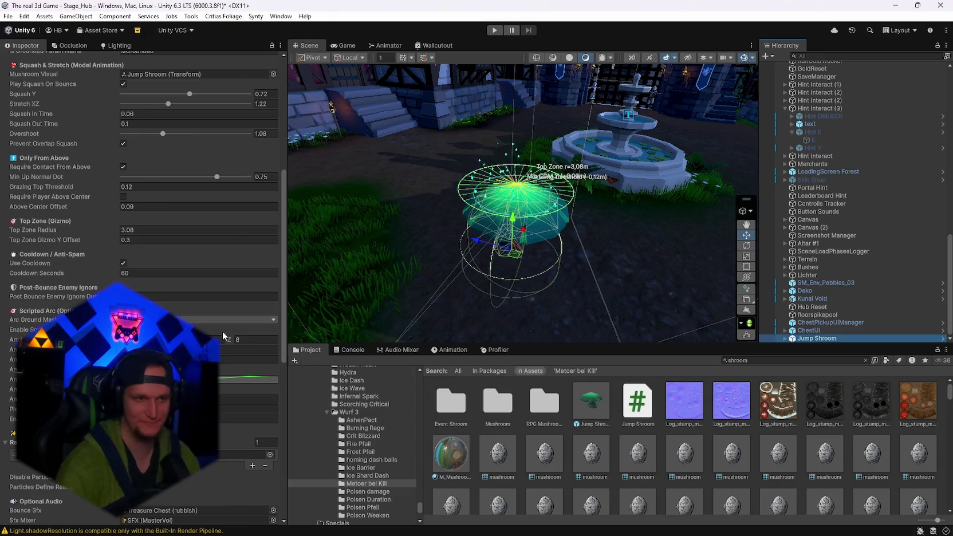
left_click(135, 273)
type("30")
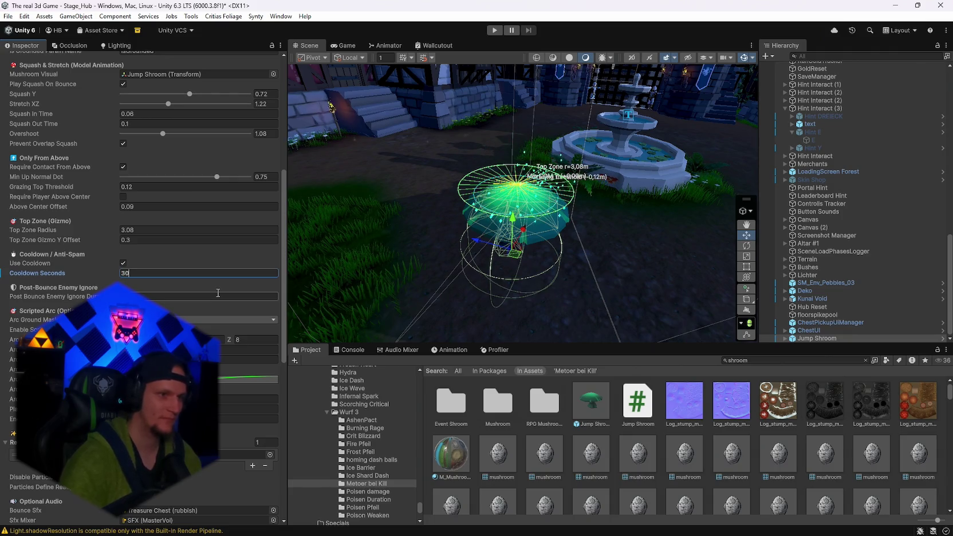
- Apply all overrides to the Jump Shroom prefab
scroll(132, 229, "up", 10)
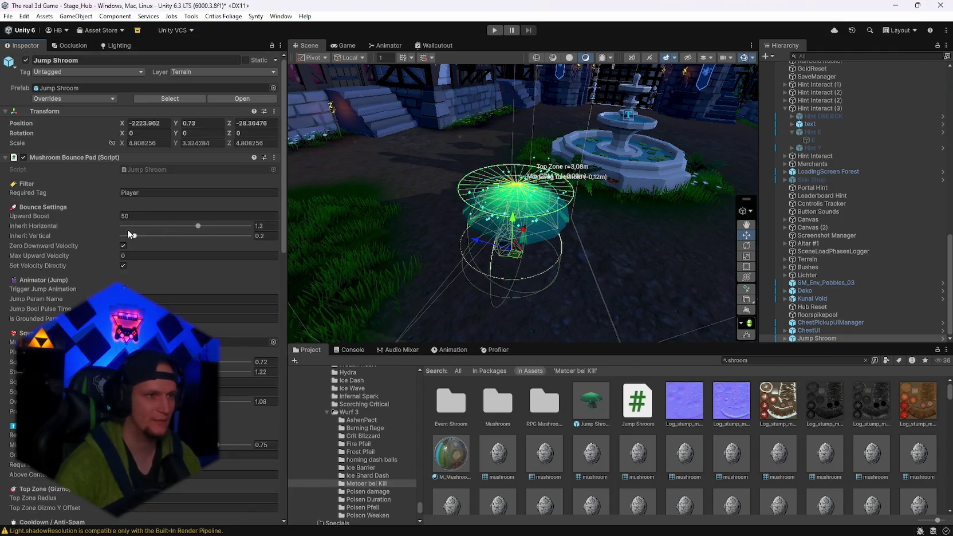
left_click(71, 97)
left_click(149, 159)
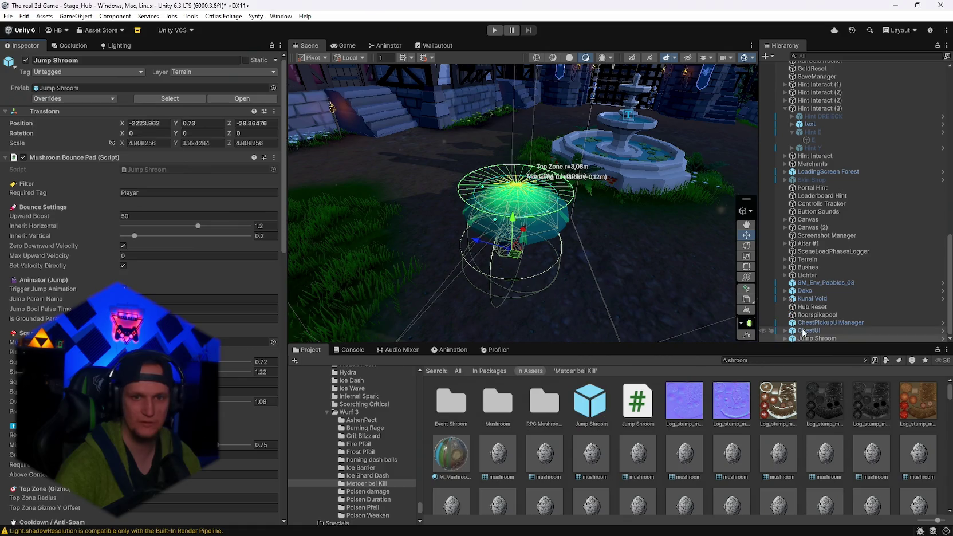
left_click(809, 331)
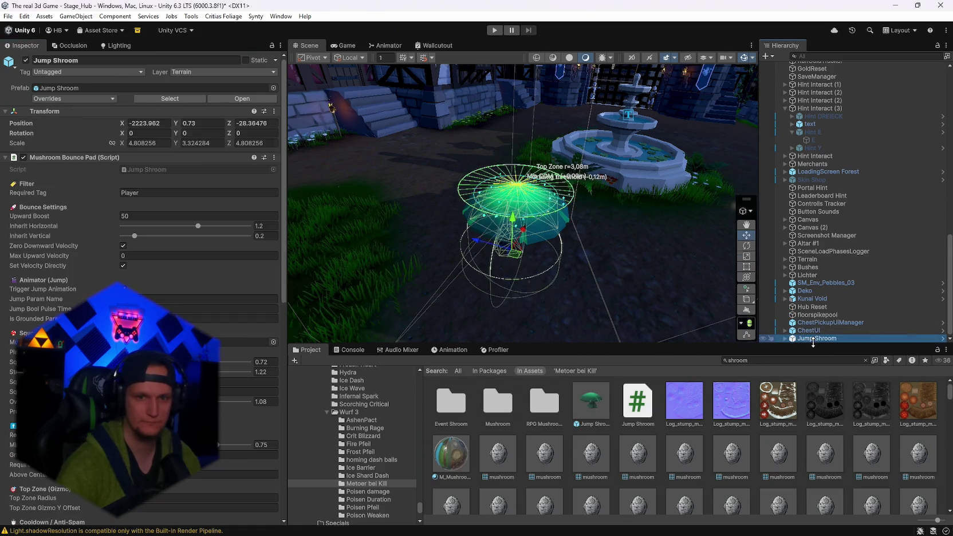
- Switch to the Problem MONTAG.txt notes in Notepad
key("alt+Tab")
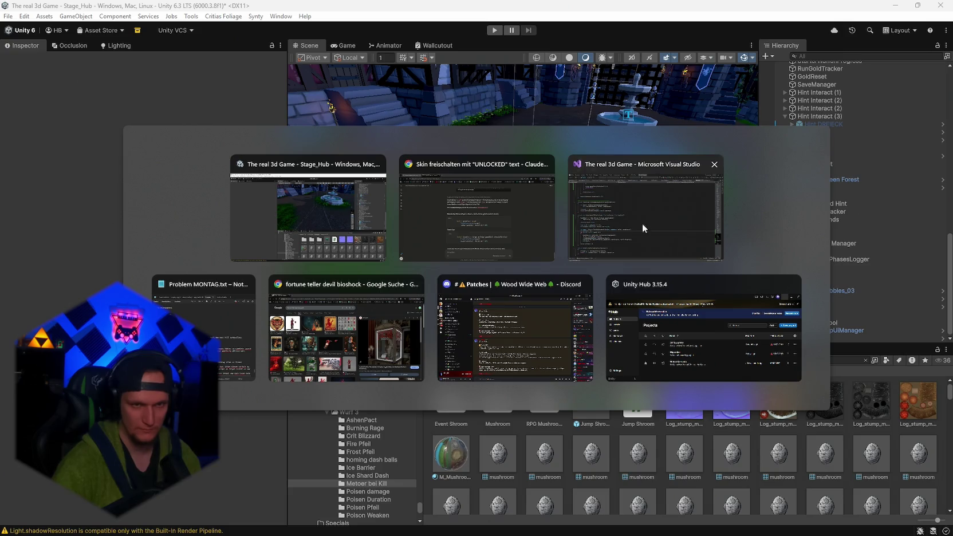
key("Escape")
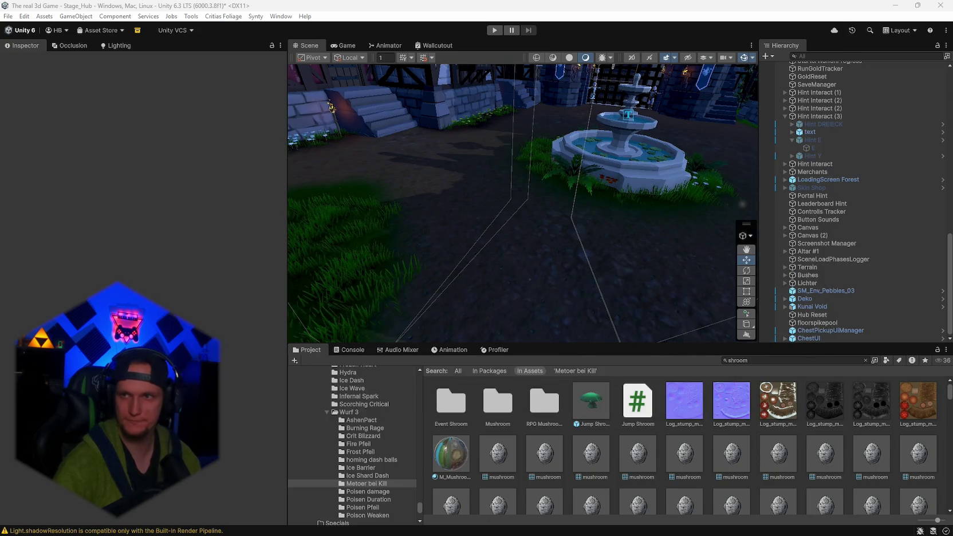
key("alt+Tab")
mouse_move(689, 257)
left_mouse_down()
mouse_move(690, 390)
mouse_move(672, 261)
left_mouse_up()
- Add a line after the UNLOCKED note: 'jump shroom cd von 60 sdnen auf 30'
scroll(611, 266, "up", 15)
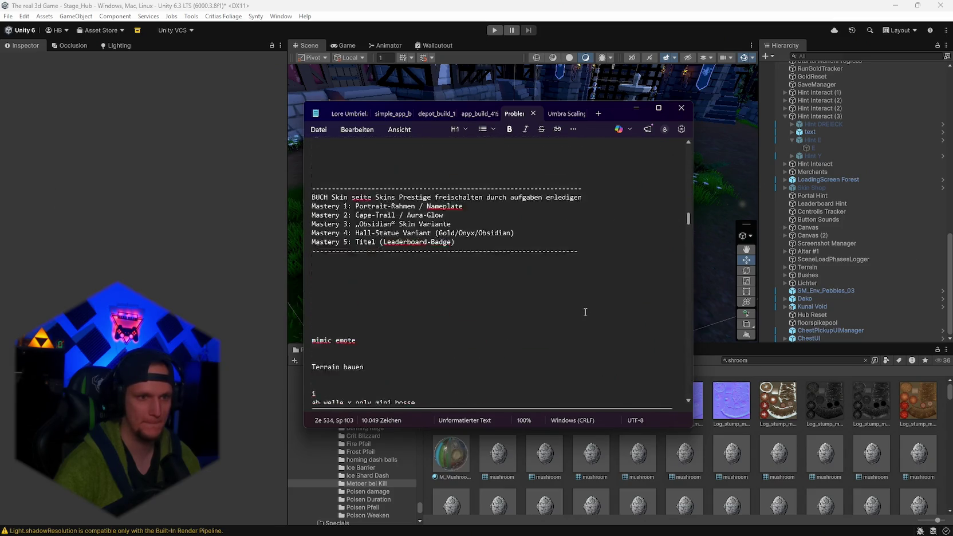
scroll(585, 312, "down", 6)
left_click(684, 251)
key("Return")
type("jump shroom cd von 30")
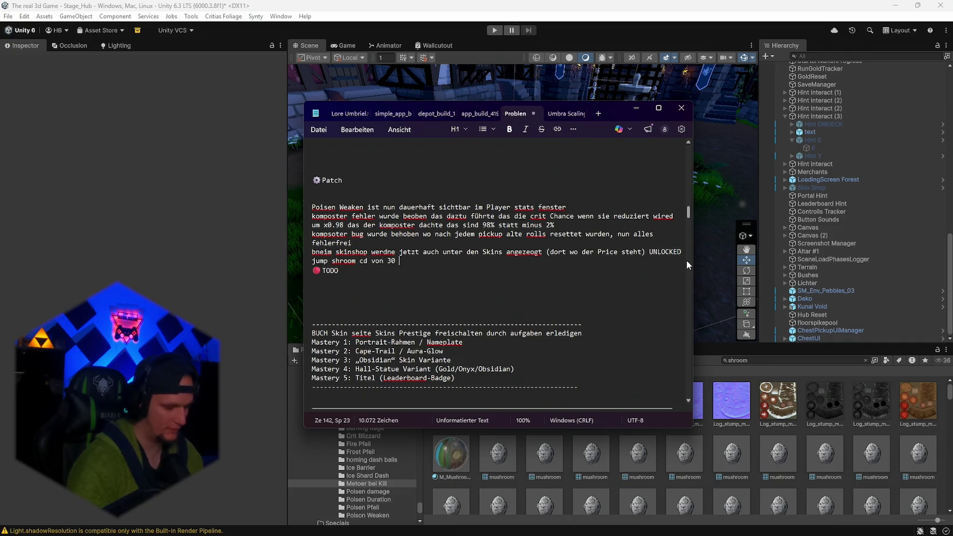
key("BackSpace")
key("BackSpace")
key("BackSpace")
type("60 sekudnen auf 30")
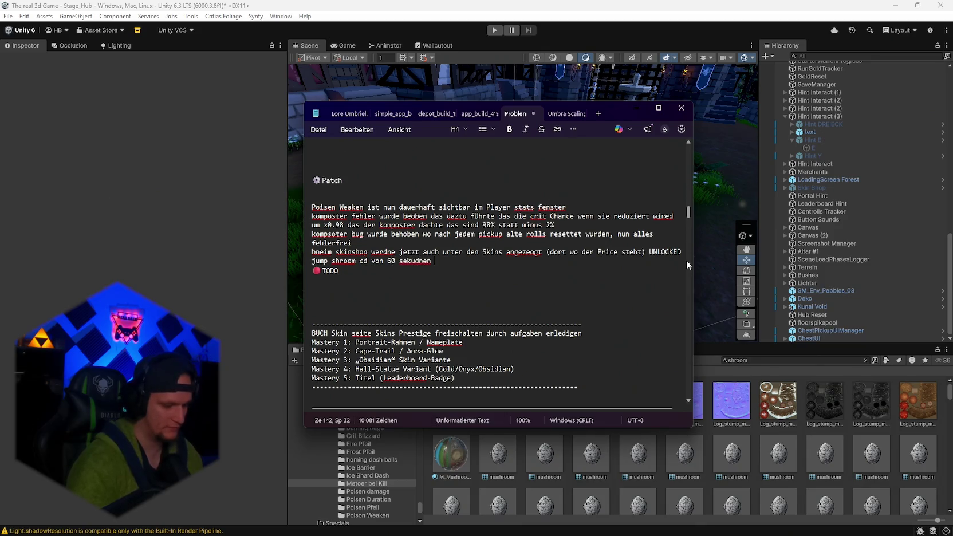
- Add a note that meteors which miss enemies can now respawn, giving cleaner meteor behaviour
left_click(635, 108)
mouse_move(599, 262)
left_mouse_down()
mouse_move(623, 207)
mouse_move(550, 190)
mouse_move(579, 218)
left_mouse_up()
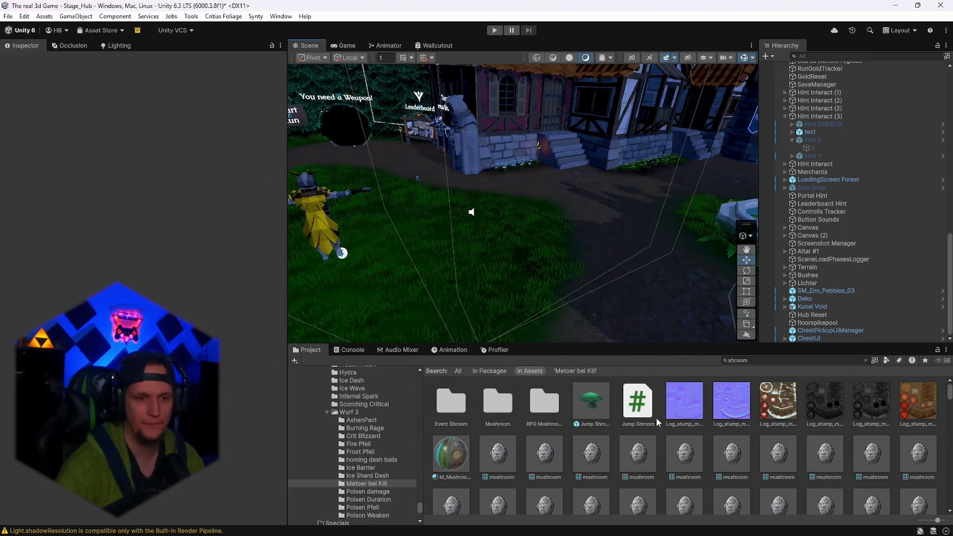
left_click(632, 525)
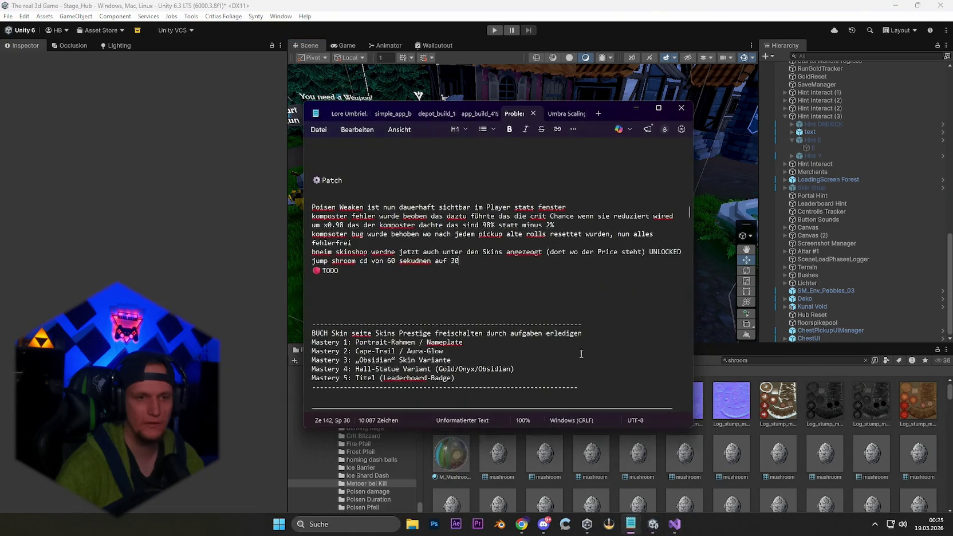
scroll(517, 308, "up", 10)
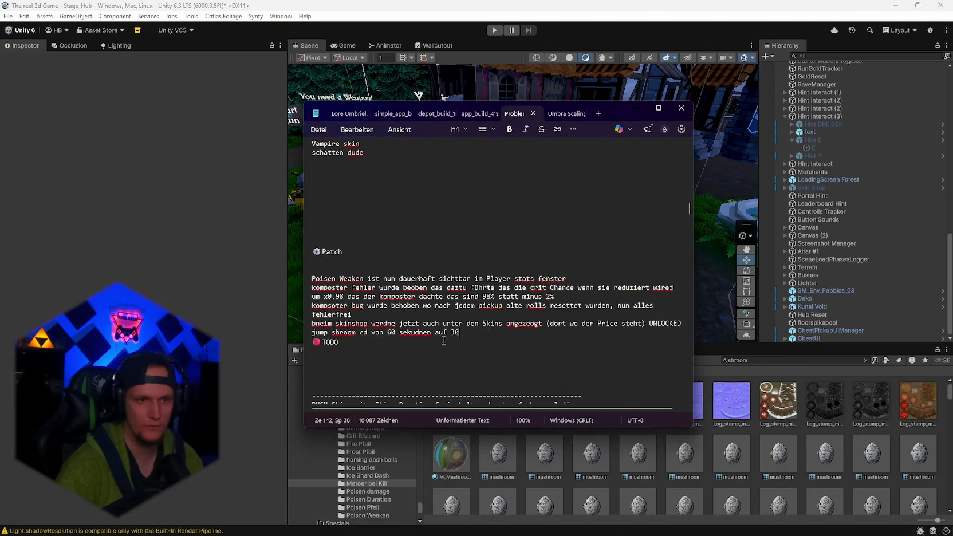
key("Return")
type("met")
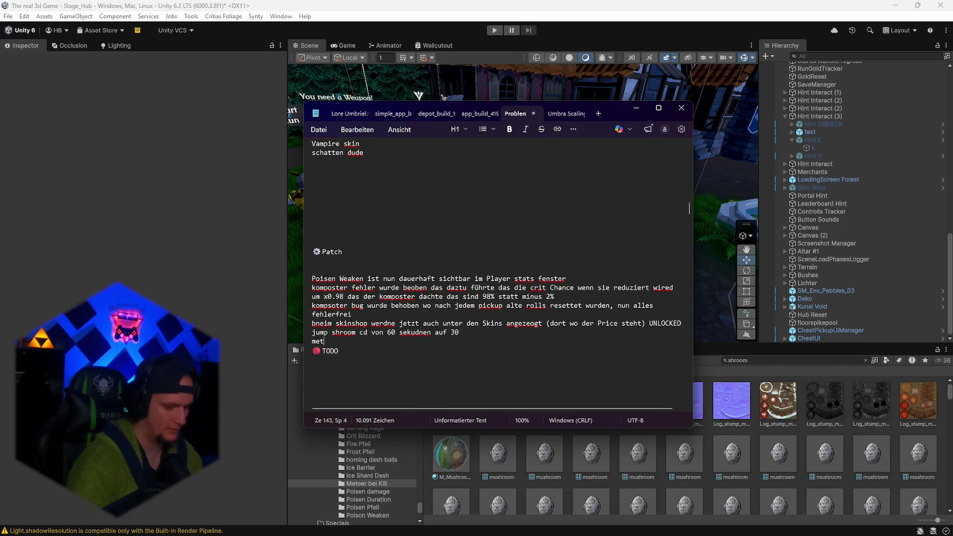
type("Meteoriten ")
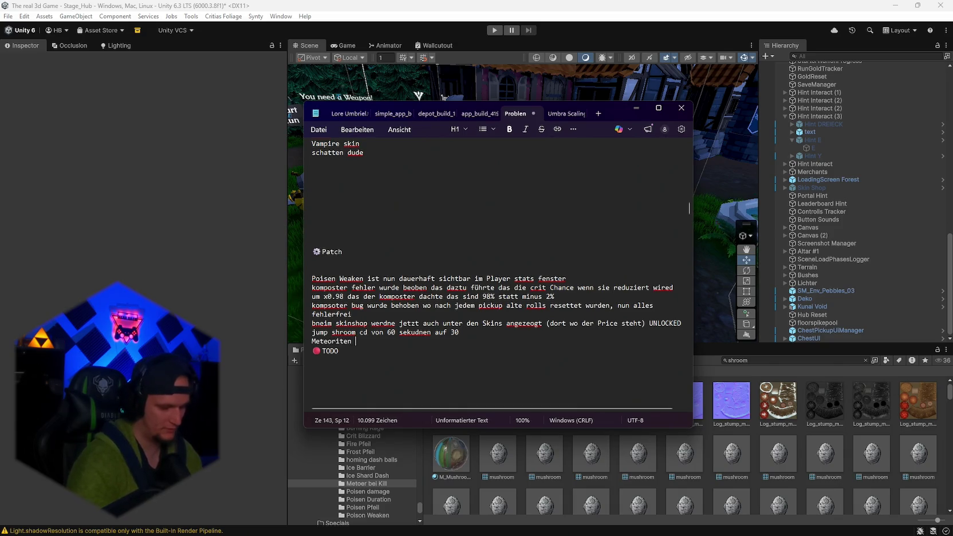
type("haben jetzt wenn sei keinne gegenr treffen")
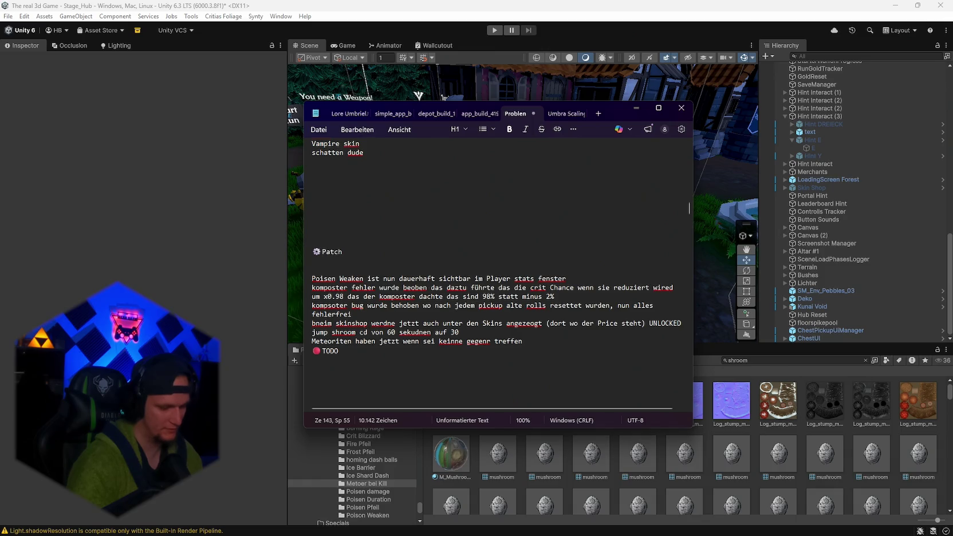
type(" die mög")
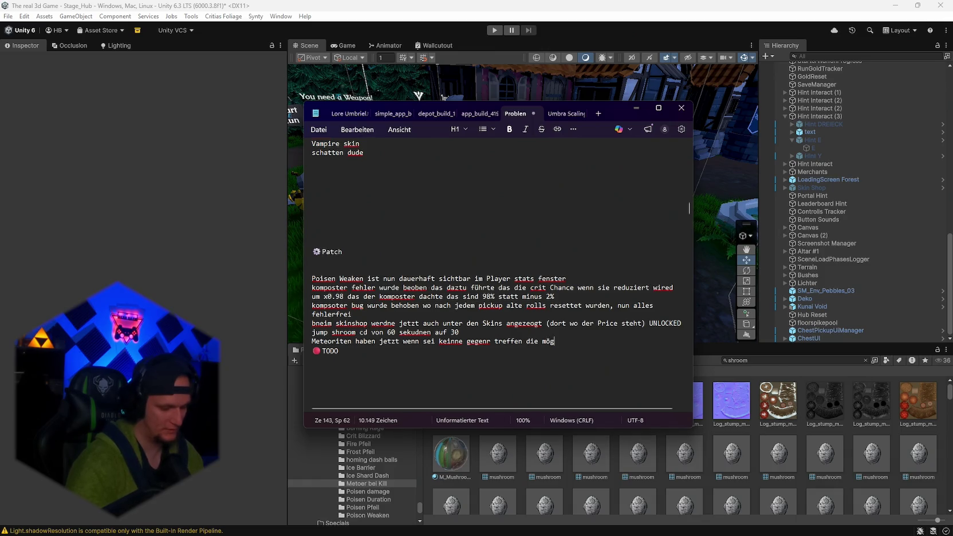
type("liuchkeit neu zu spawnen")
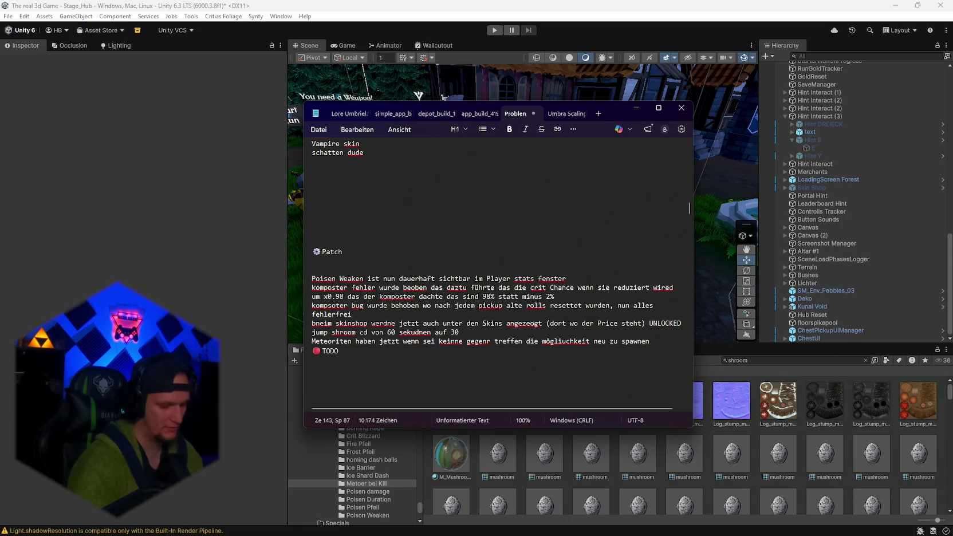
type("damit sei einen g")
key("BackSpace")
type("Gegner trefen")
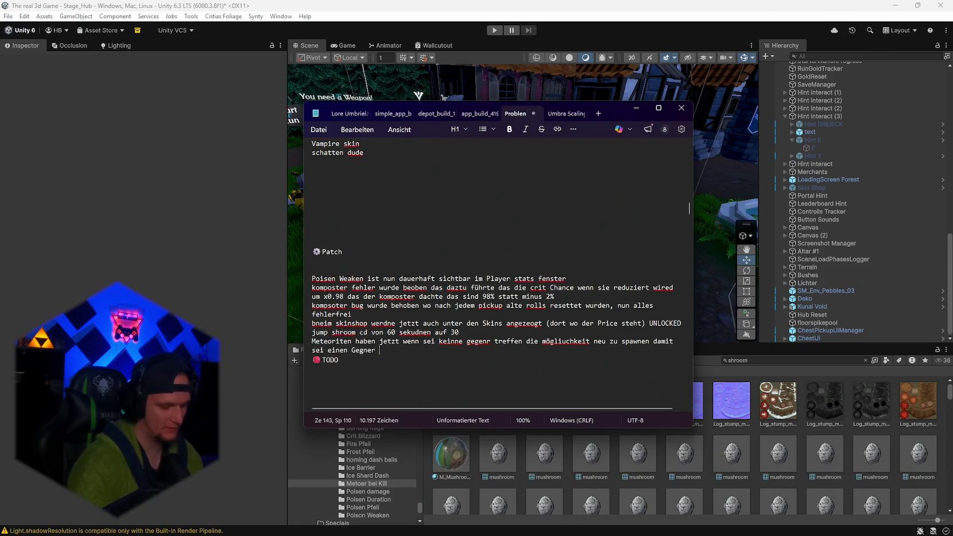
key("BackSpace")
key("BackSpace")
key("BackSpace")
type("effen, das führt ")
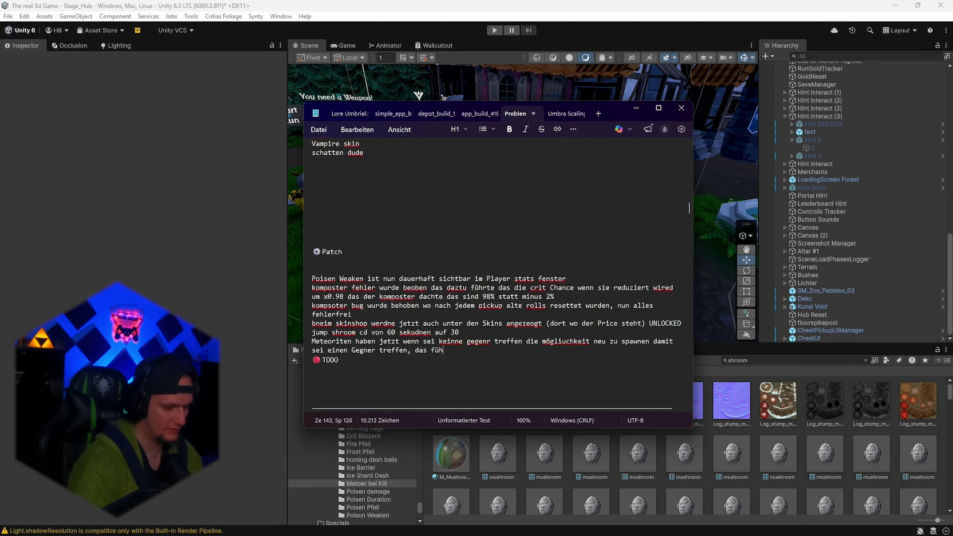
type("zu eine")
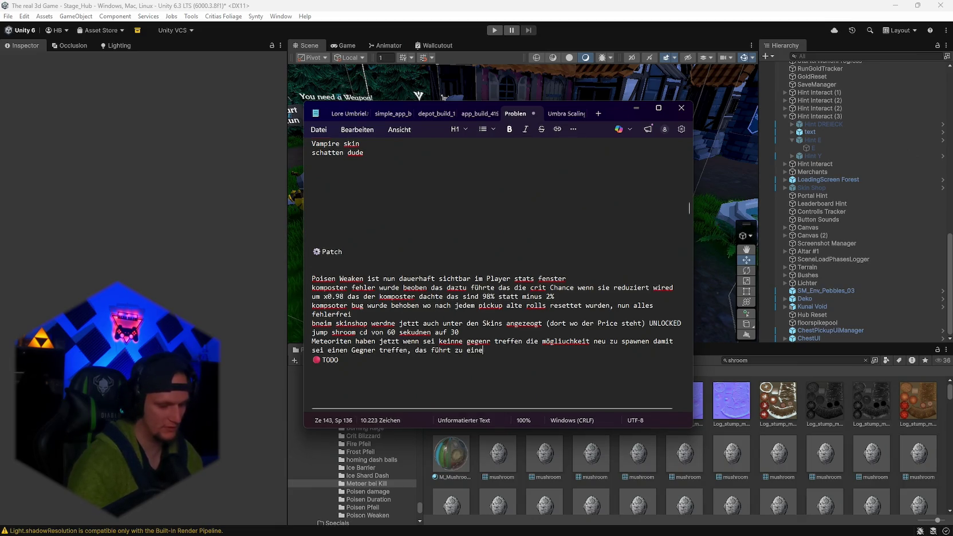
type("m sauberern ")
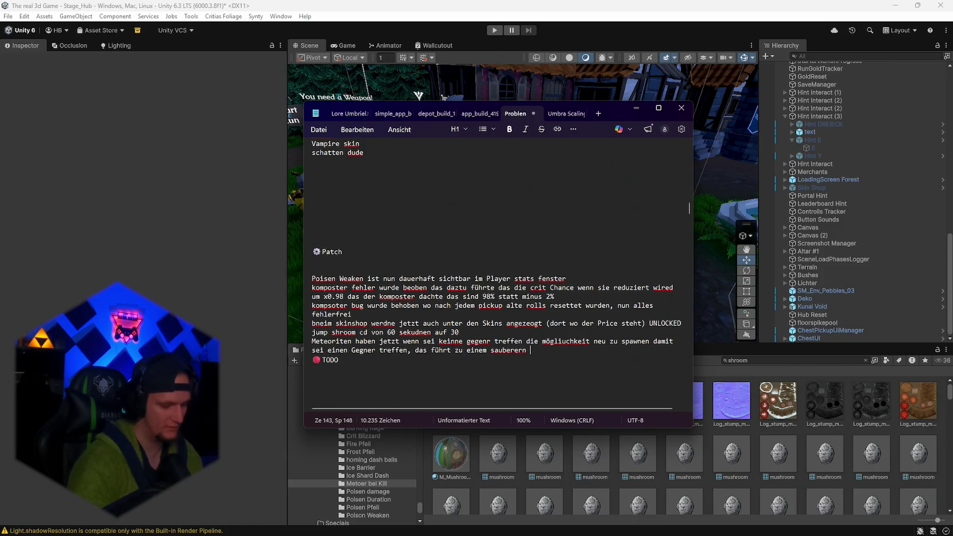
type("Meteor hagel")
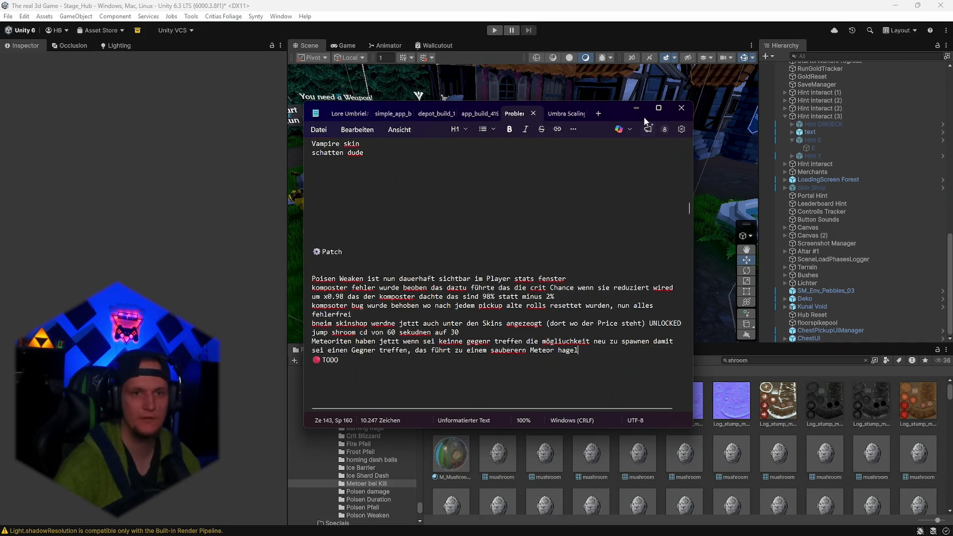
- Select and delete the old 'Meteor statt homign…' to-do line
left_click(636, 108)
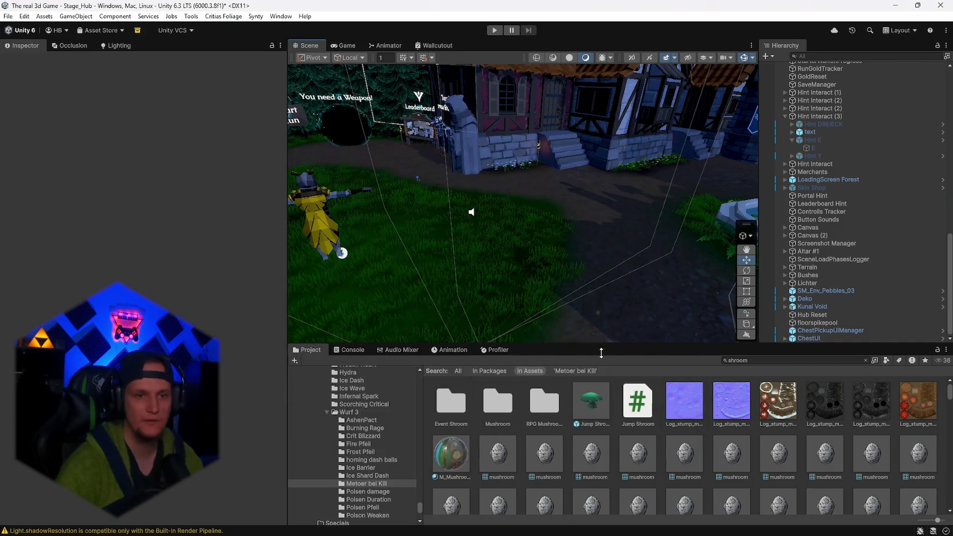
left_click(631, 525)
scroll(533, 276, "up", 10)
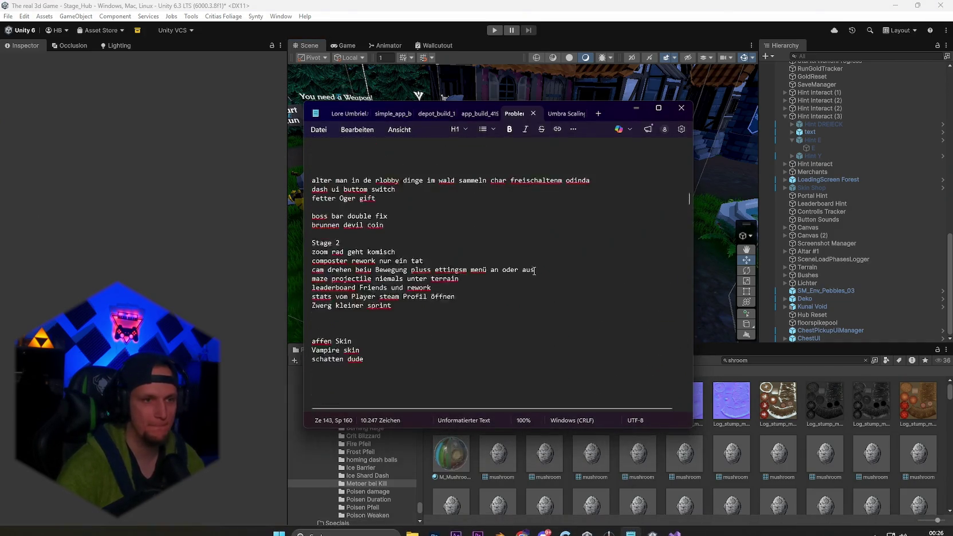
scroll(533, 276, "up", 15)
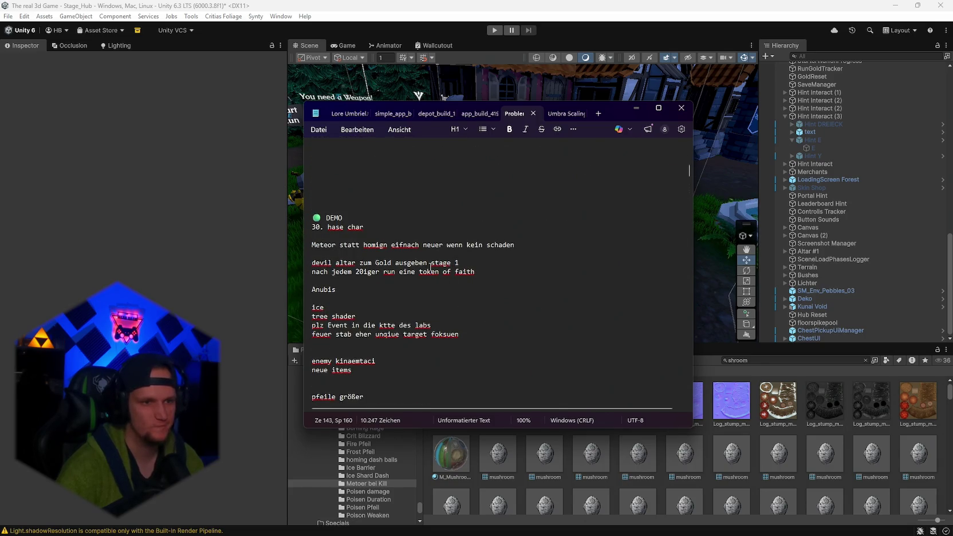
left_click(342, 248)
left_click_drag(525, 245, 312, 246)
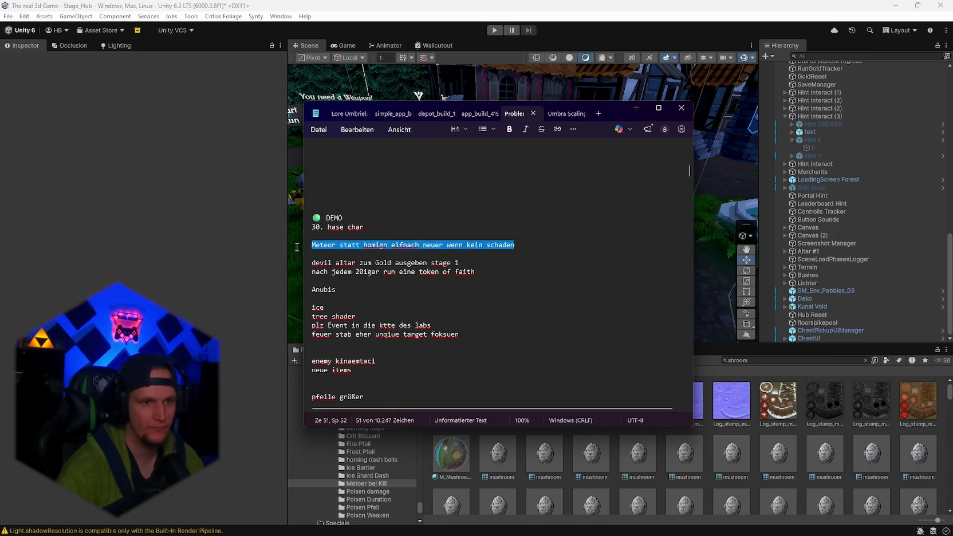
key("BackSpace")
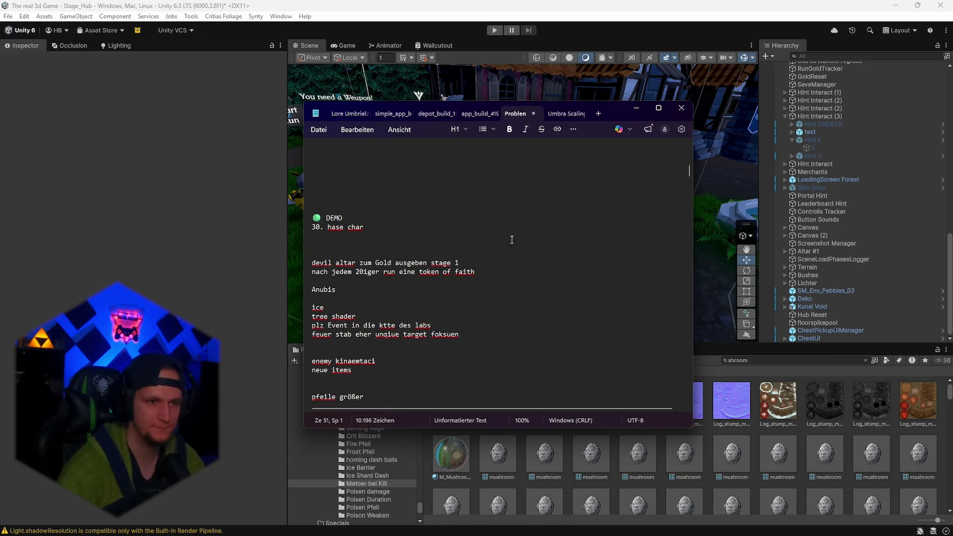
- Search the project for 'jack' and inspect the SM_Prop_Jack_In_The_Box_01 prefab
left_click(640, 110)
left_click(752, 361)
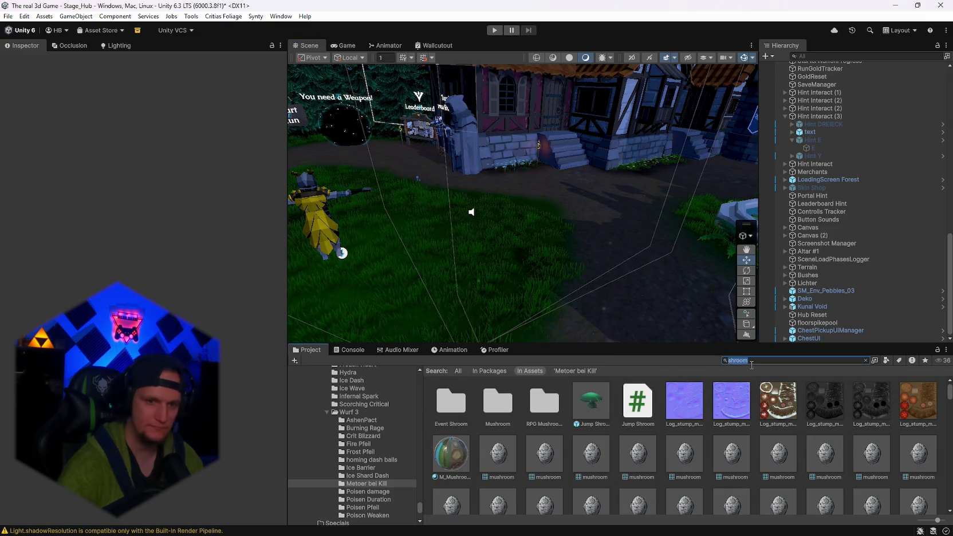
type("jack")
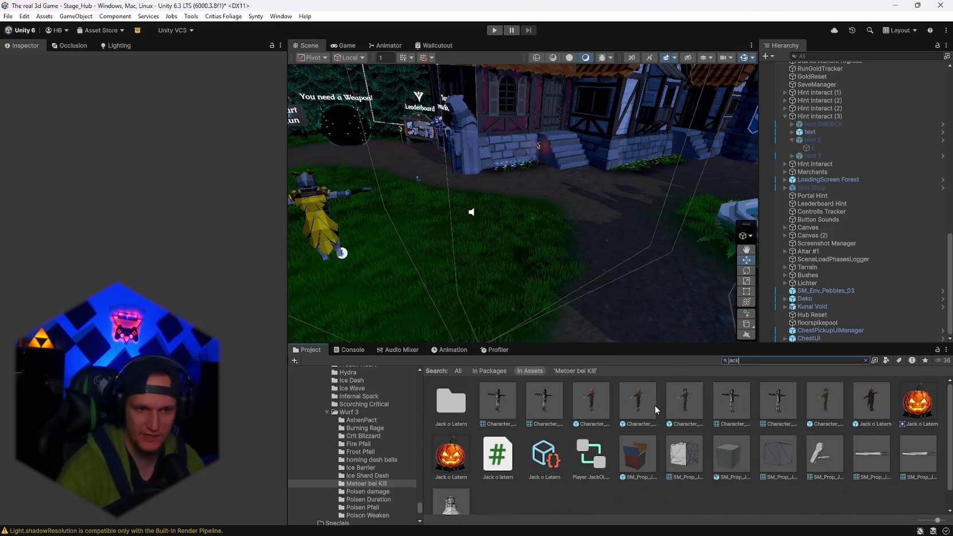
left_click(591, 401)
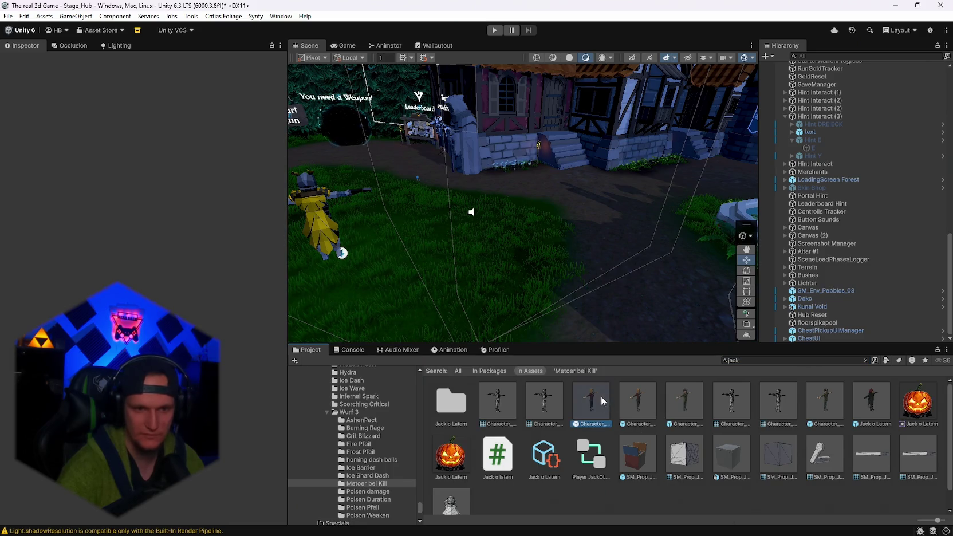
left_click(743, 360)
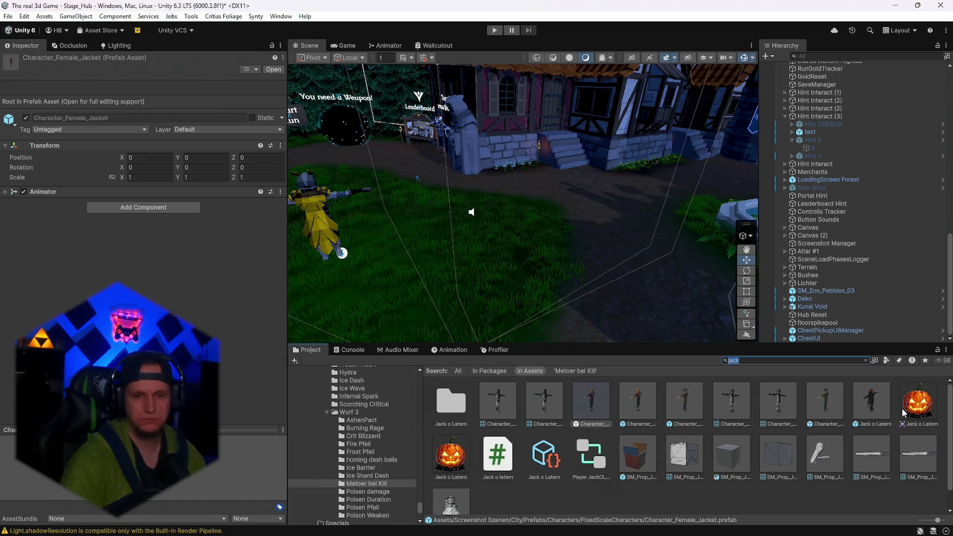
left_click(635, 465)
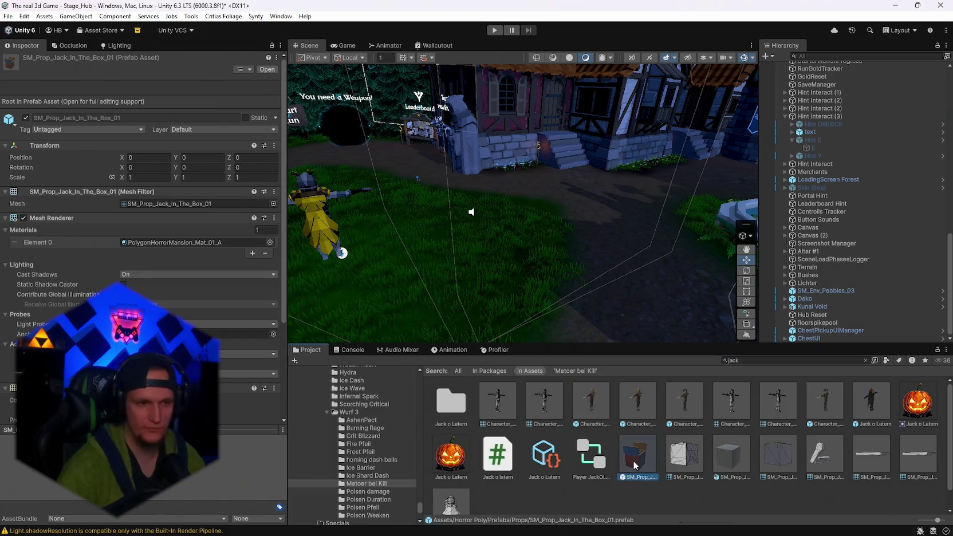
left_click(169, 493)
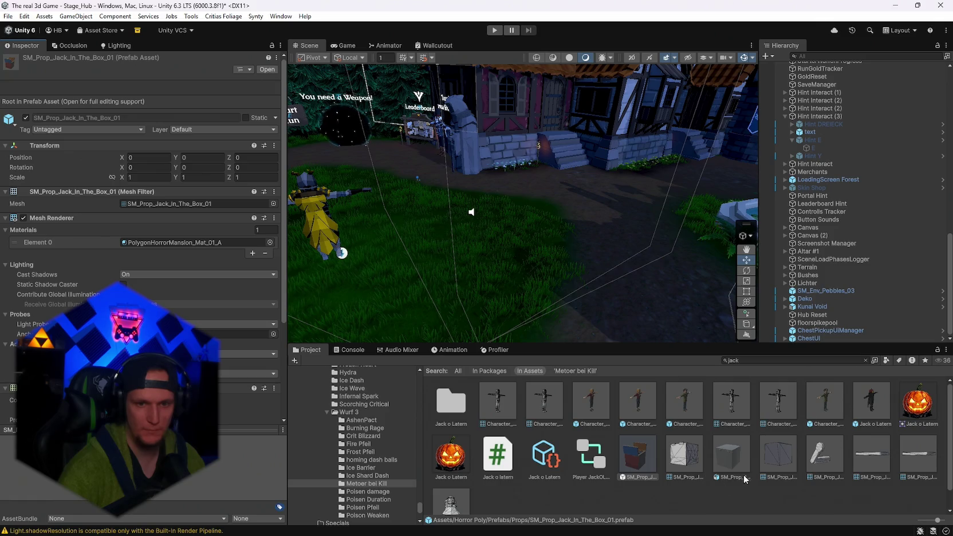
- View the Jack-in-the-Box FBX import settings and its mesh sub-asset details
left_click(729, 461)
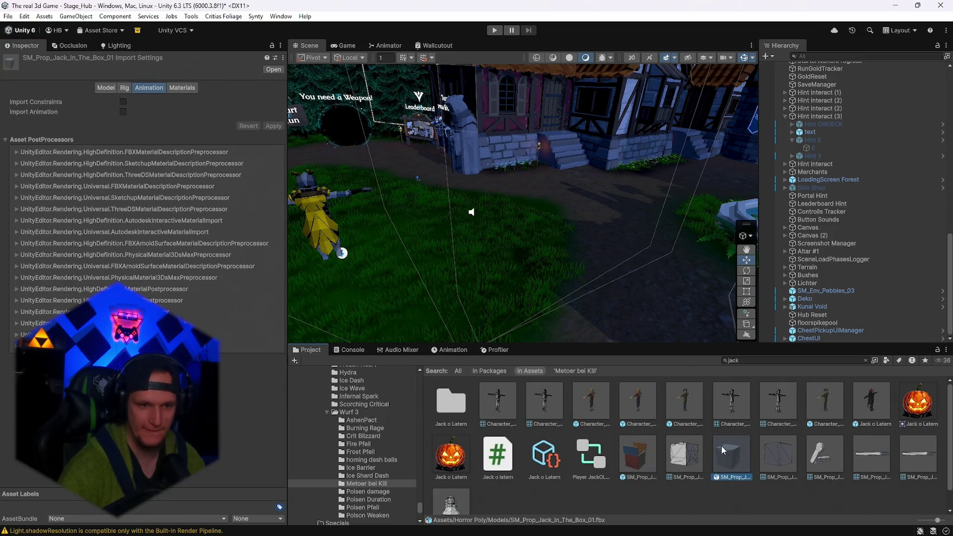
scroll(721, 445, "down", 1)
left_click(451, 485)
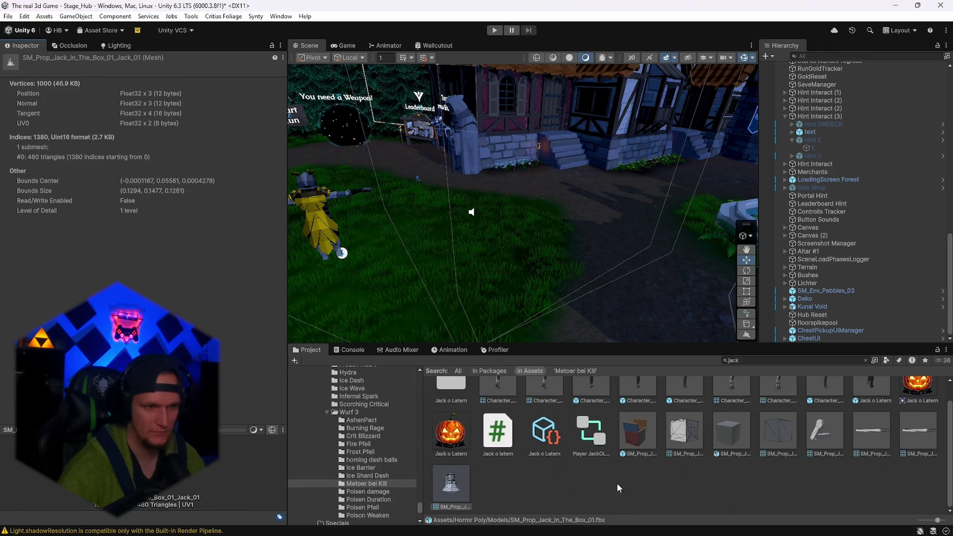
scroll(730, 438, "up", 1)
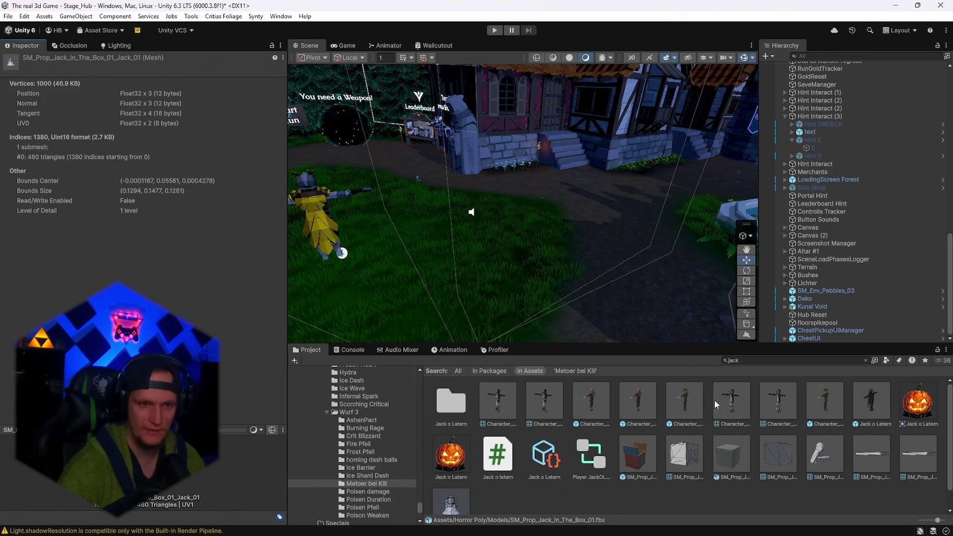
- Check the fortune-teller reference images and return to the Project search field
left_click(766, 361)
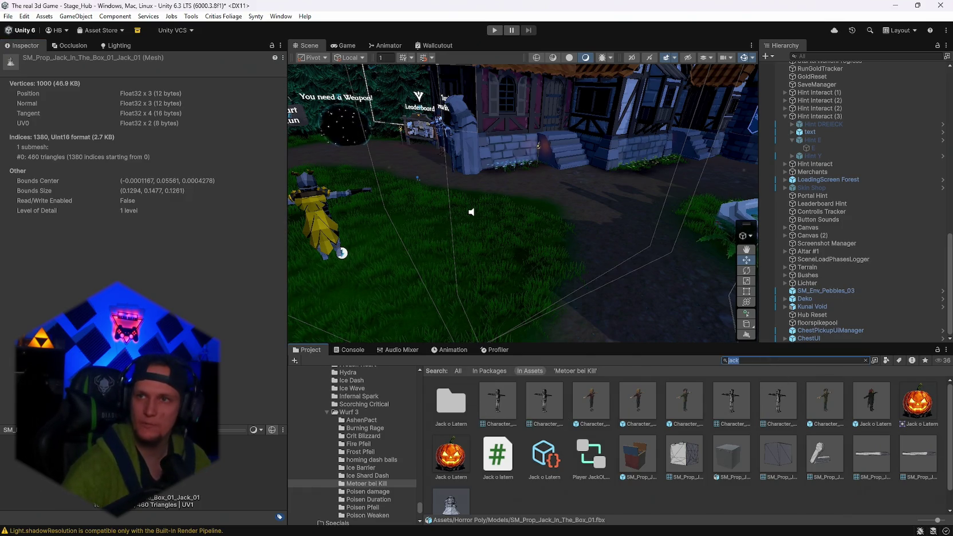
key("super+shift+Left")
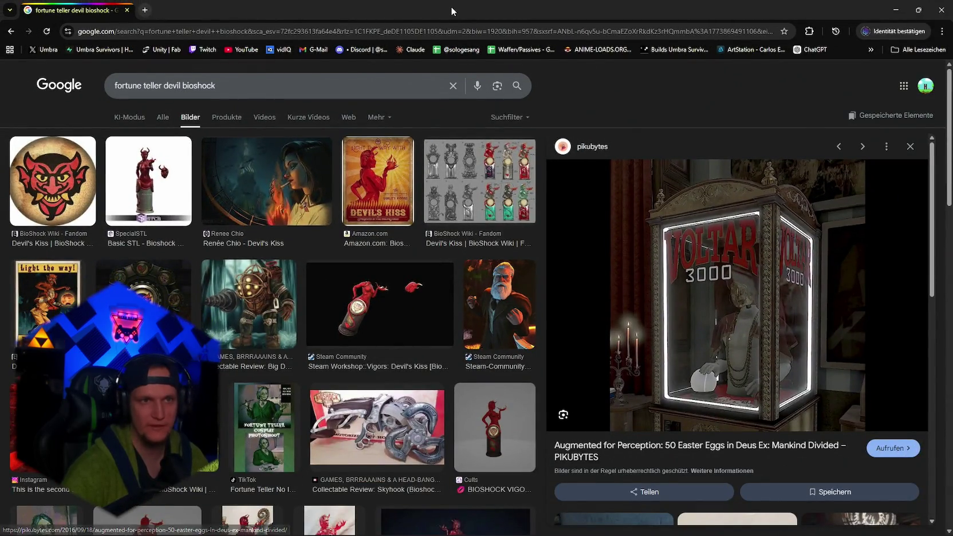
key("super+shift+Right")
left_click(750, 361)
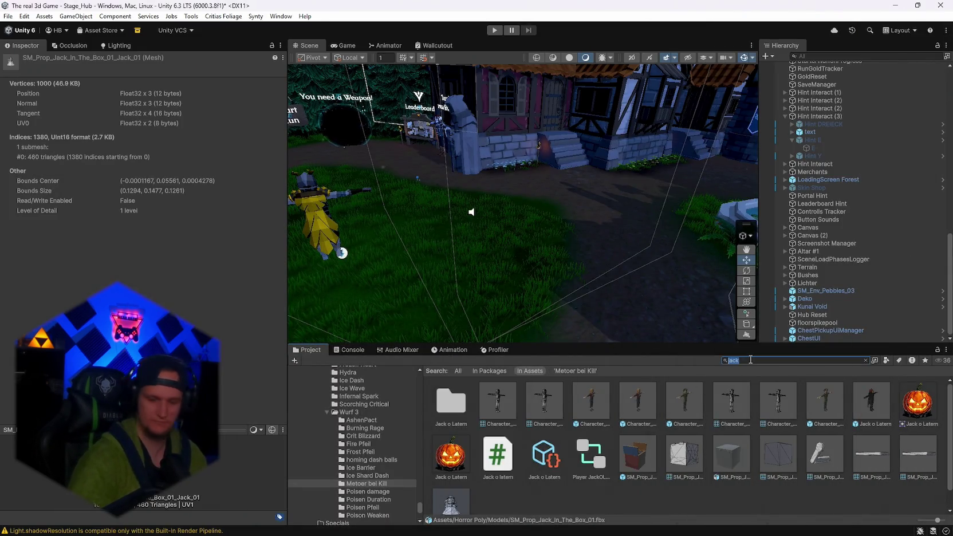
- Replace the failed 'vitri' search with 'kings' and open Assets/Kings/Prefabs, enlarging the Project panel
type("vitri")
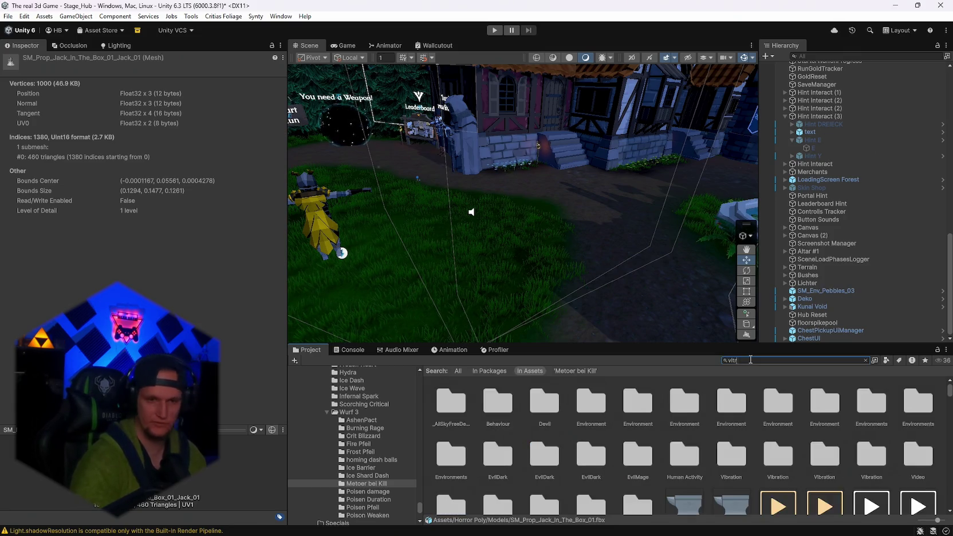
key("BackSpace")
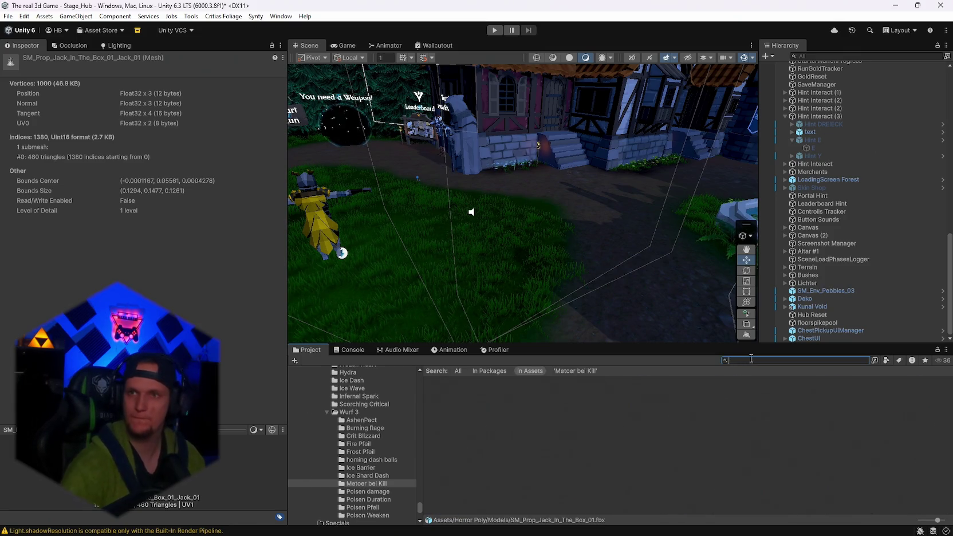
type("kings")
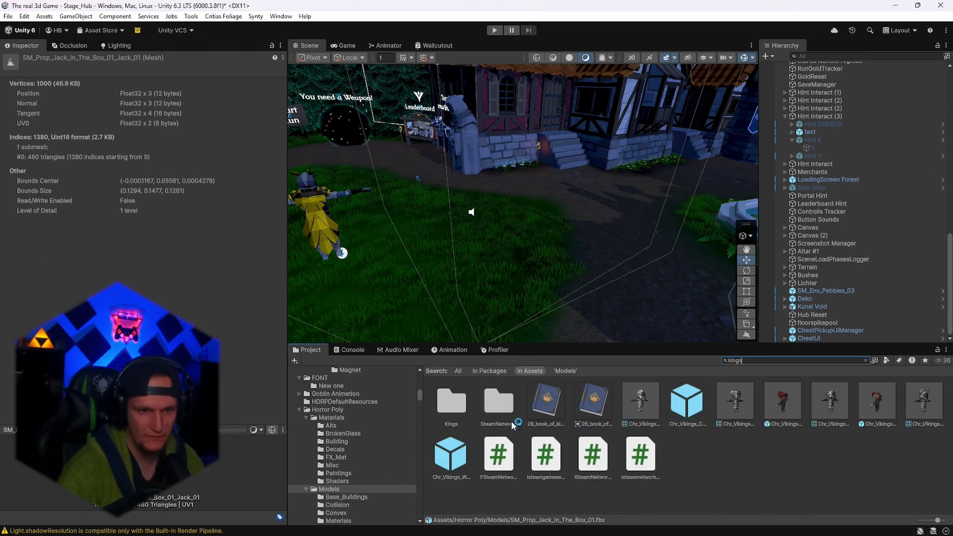
double_click(452, 397)
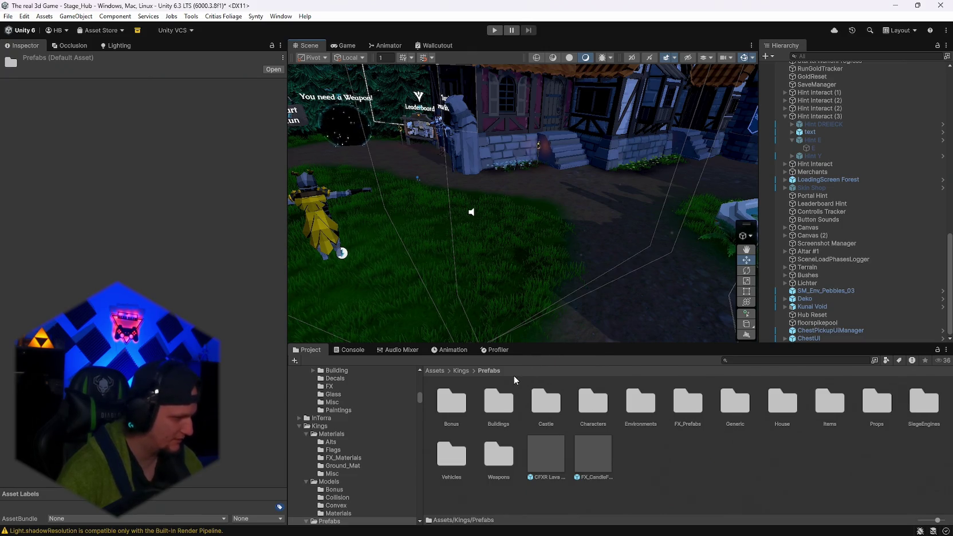
left_click_drag(548, 344, 549, 321)
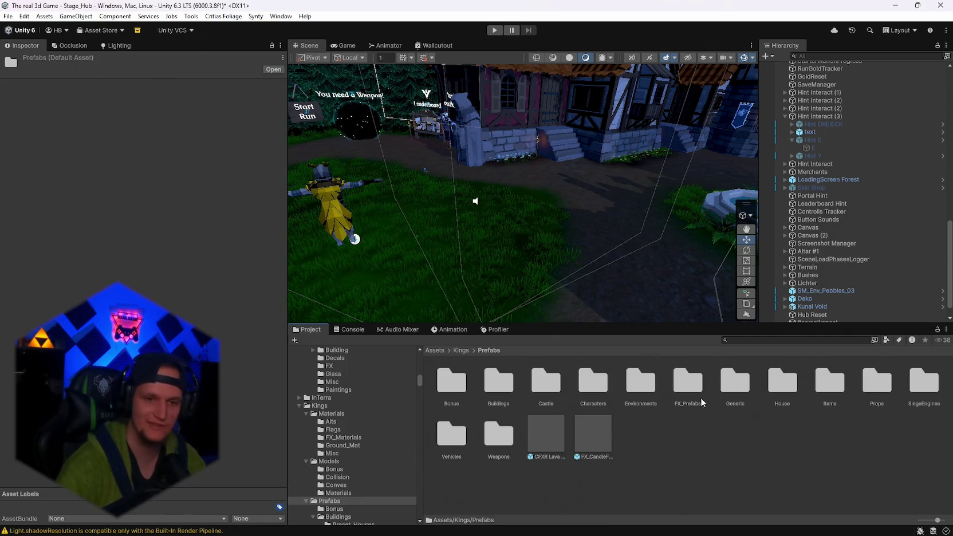
- Open the Kings Items prefab folder and scroll through its prefab grid
left_click(748, 338)
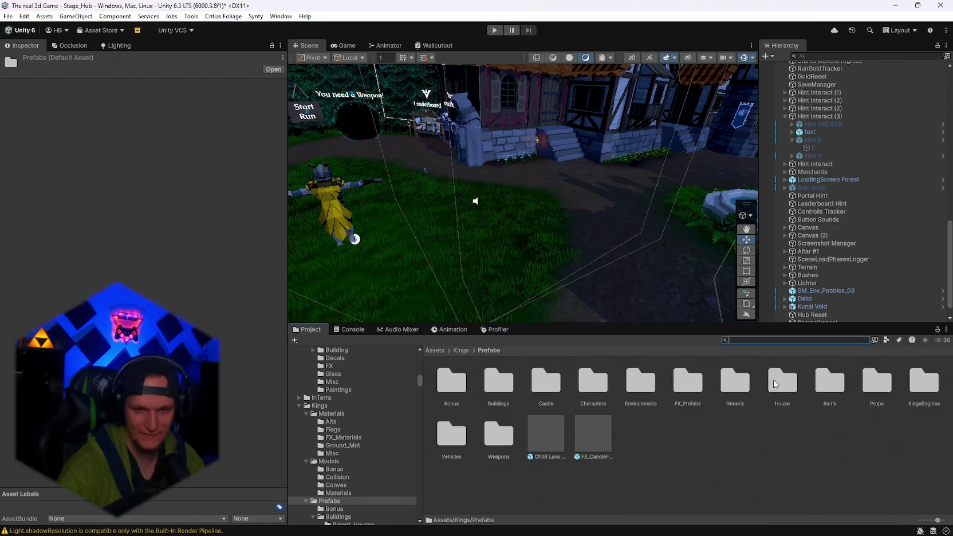
double_click(830, 382)
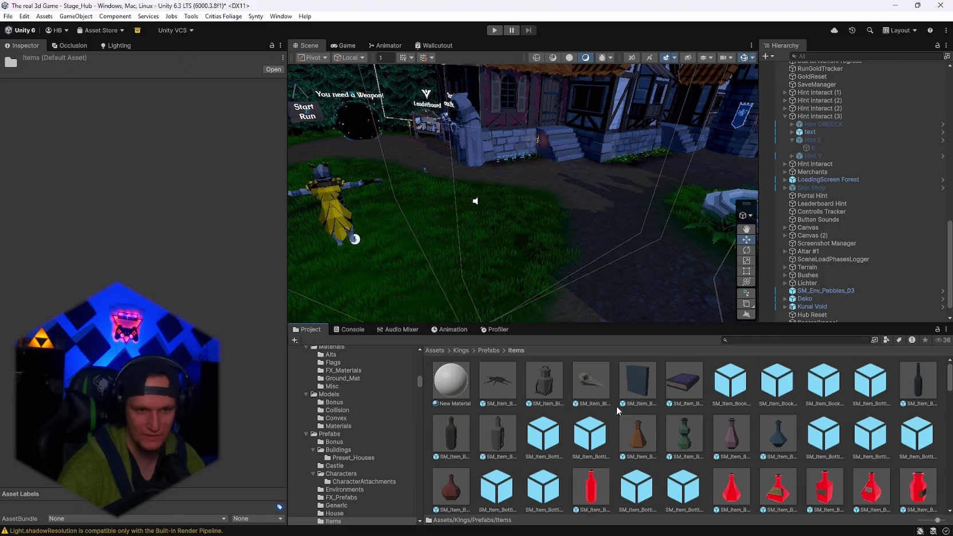
mouse_move(401, 200)
left_mouse_down()
mouse_move(444, 155)
mouse_move(346, 179)
mouse_move(355, 183)
left_mouse_up()
mouse_move(739, 71)
left_mouse_down()
mouse_move(630, 114)
mouse_move(458, 149)
left_mouse_up()
scroll(652, 419, "down", 3)
scroll(658, 419, "down", 8)
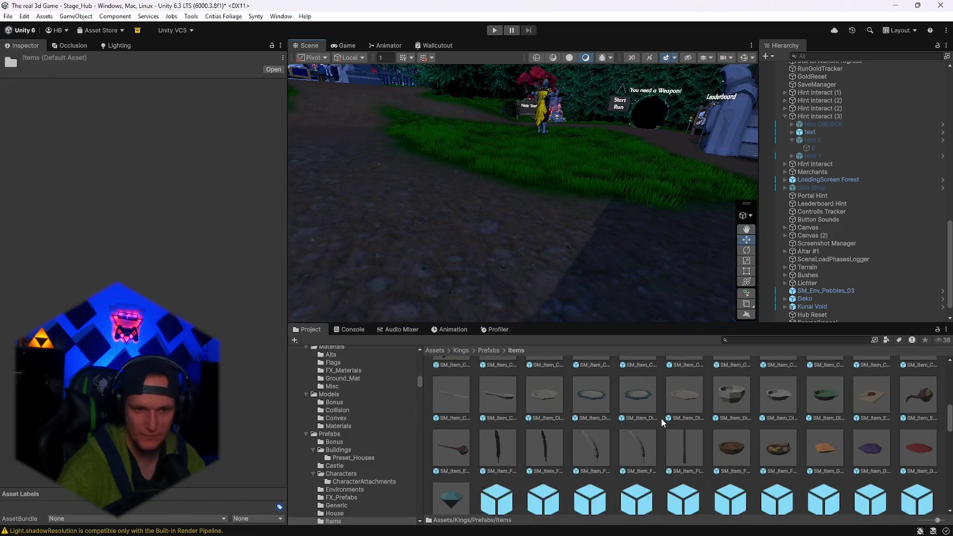
scroll(661, 417, "down", 10)
scroll(661, 417, "down", 10)
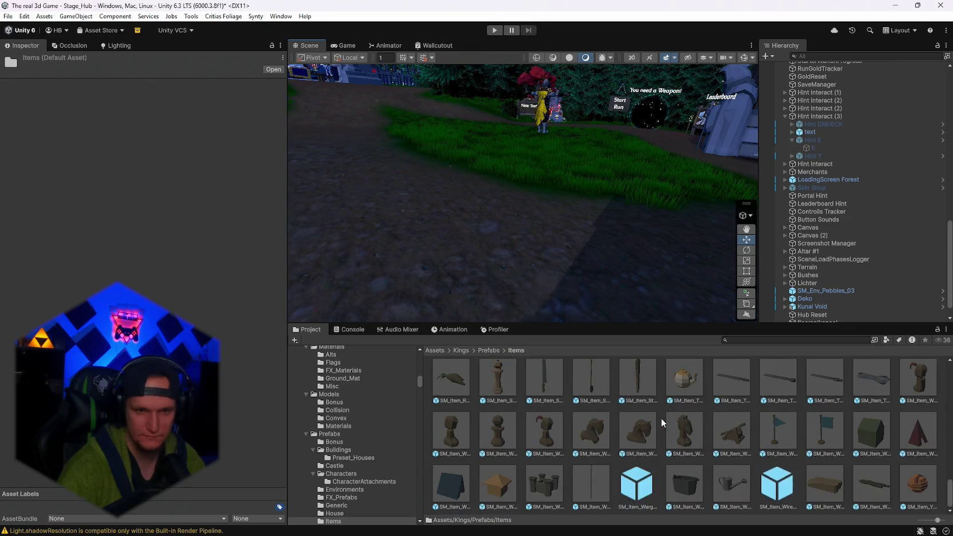
scroll(687, 439, "up", 5)
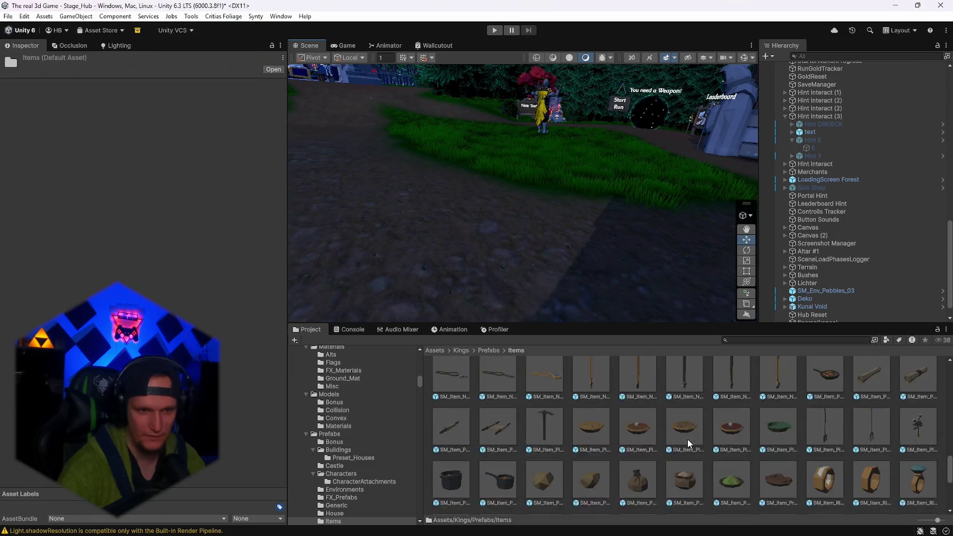
scroll(688, 439, "up", 5)
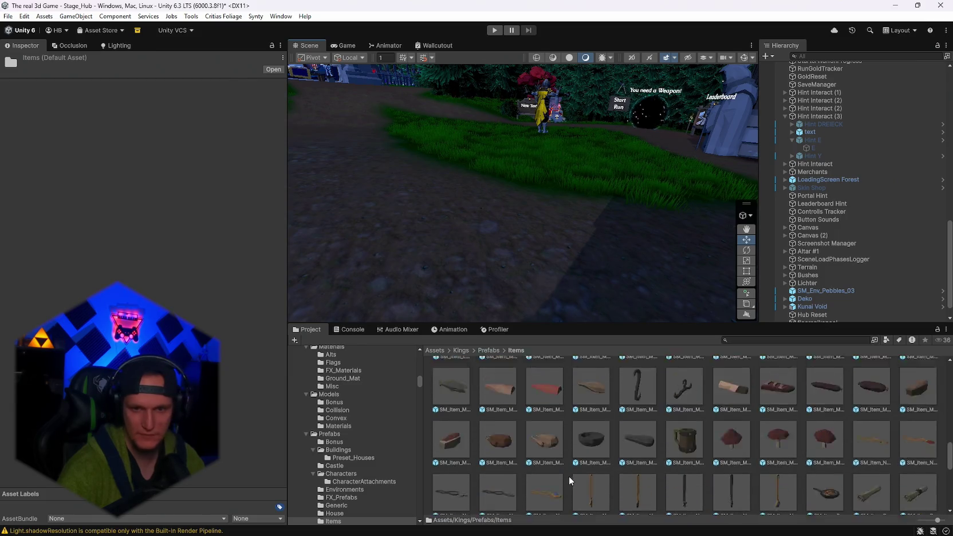
scroll(569, 476, "down", 3)
- Inspect the SM_Item_Plant_01 prefab and scroll back through the folder
left_click(910, 451)
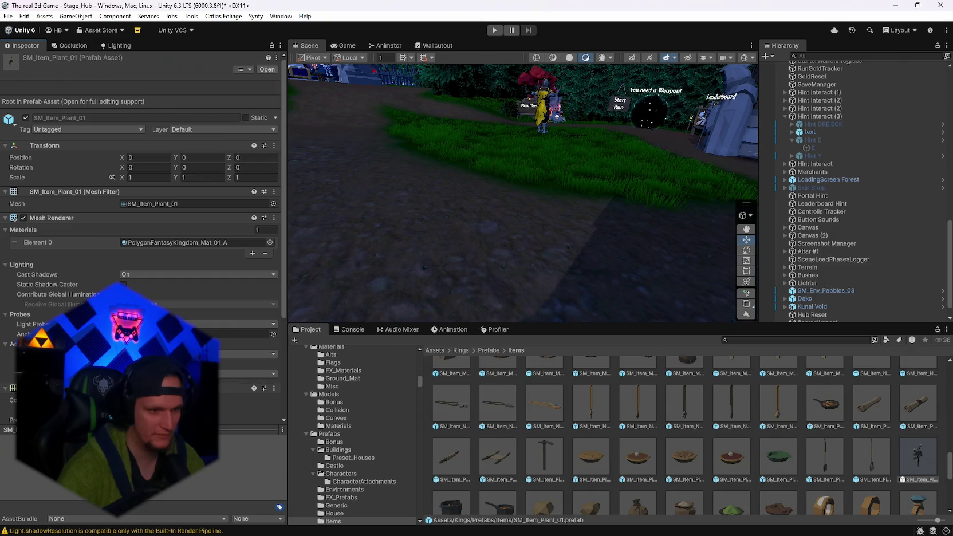
scroll(694, 461, "up", 3)
scroll(694, 461, "up", 4)
scroll(725, 479, "up", 10)
scroll(727, 477, "up", 8)
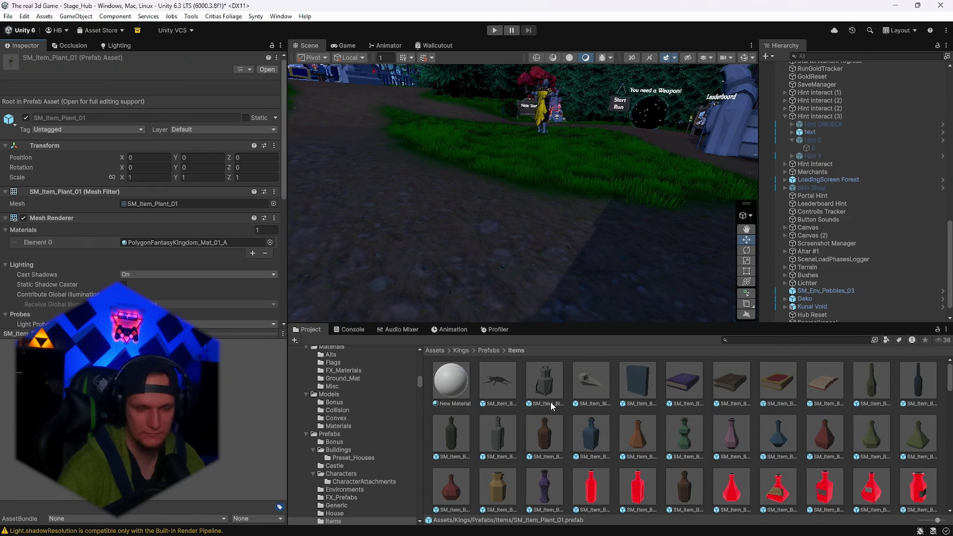
scroll(362, 474, "down", 2)
left_click(334, 484)
scroll(510, 450, "down", 10)
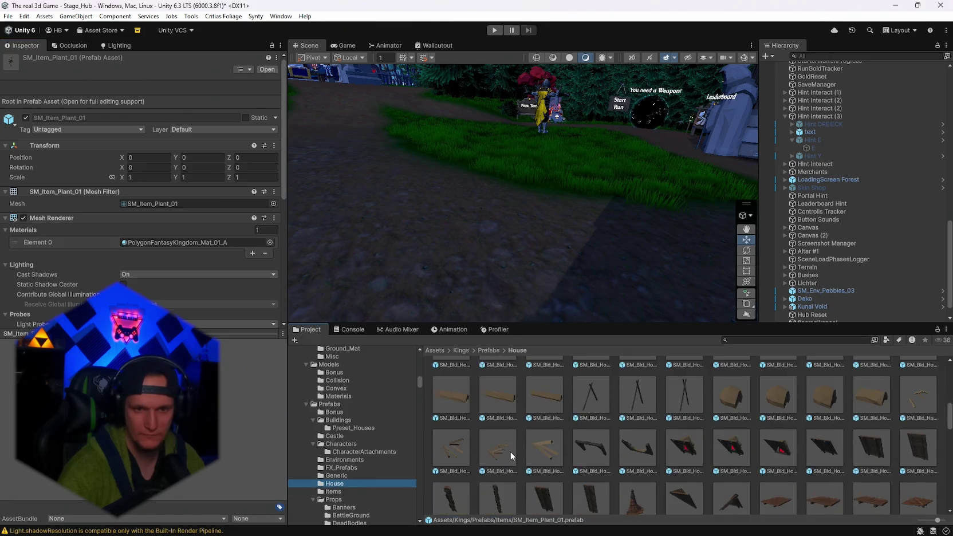
scroll(510, 450, "down", 10)
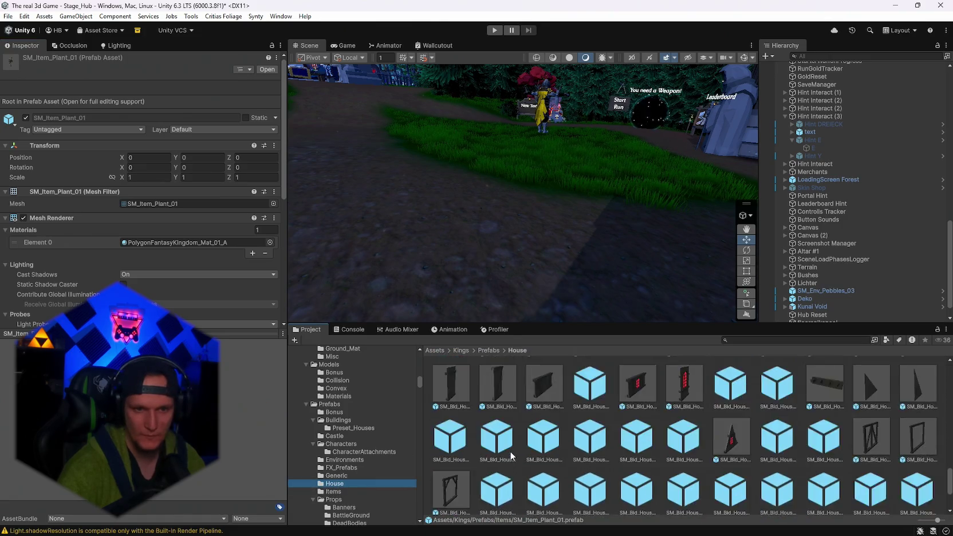
scroll(367, 458, "down", 3)
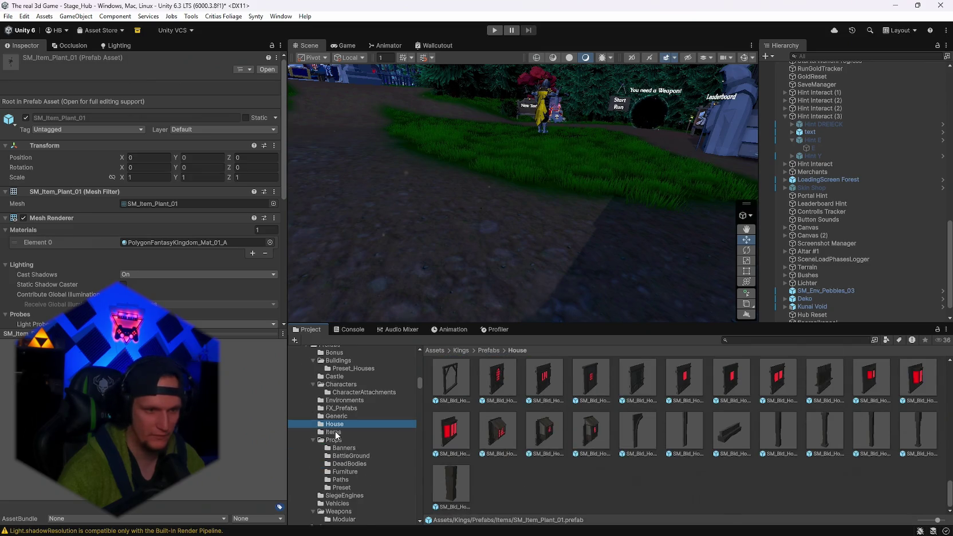
left_click(334, 433)
left_click(342, 448)
left_click(347, 456)
left_click(347, 464)
left_click(346, 472)
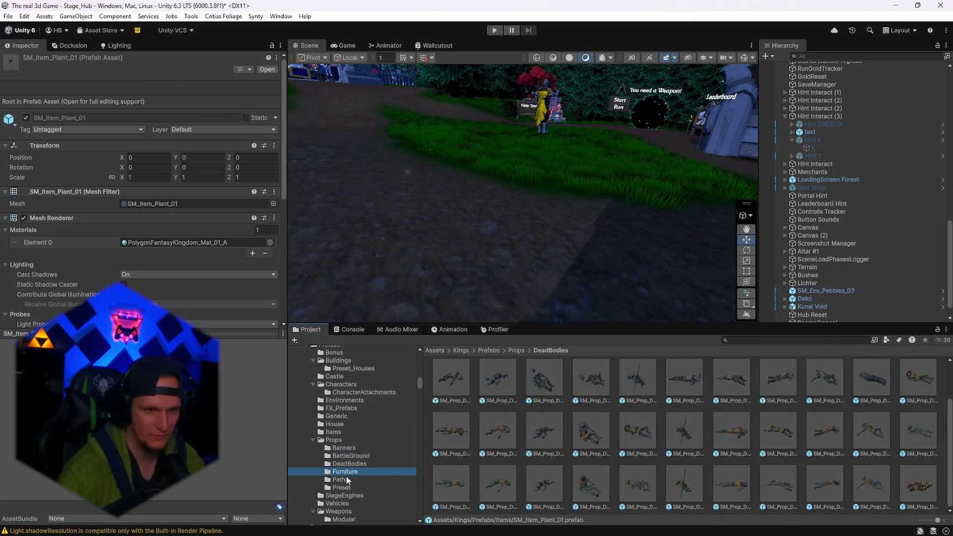
scroll(580, 467, "down", 5)
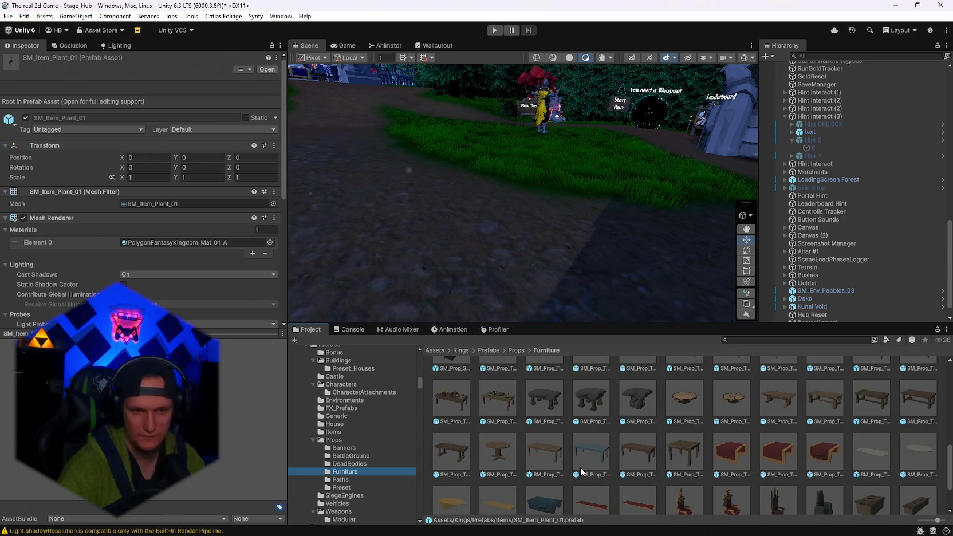
scroll(580, 467, "down", 2)
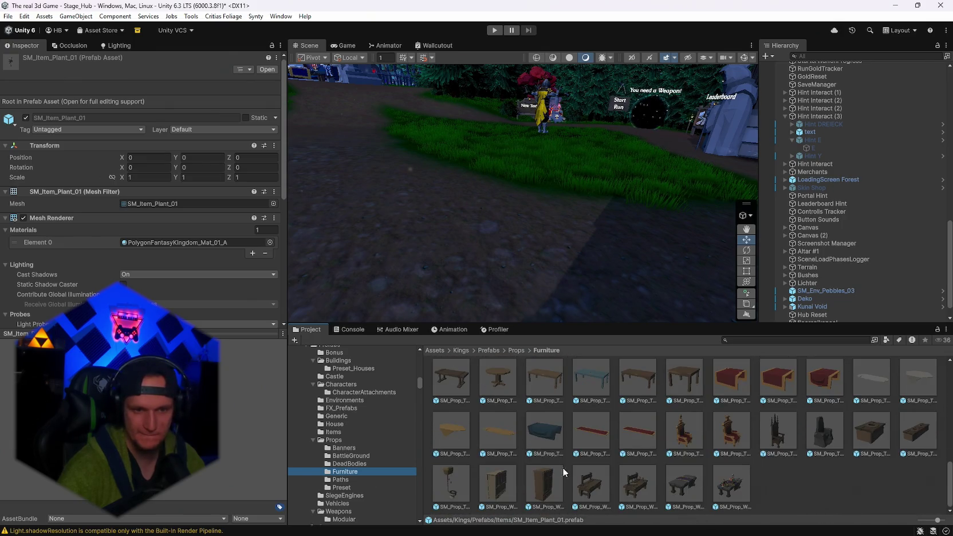
scroll(580, 471, "up", 1)
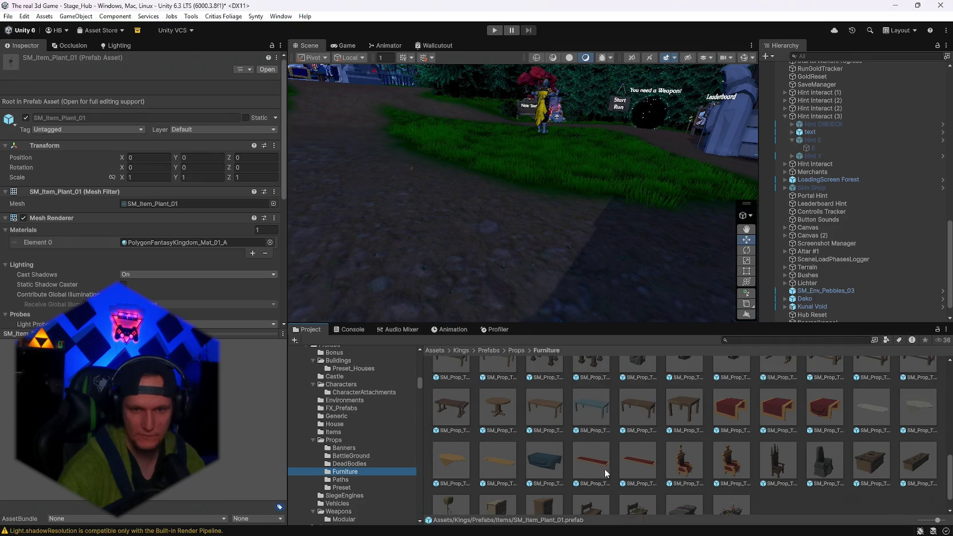
left_click(809, 459)
scroll(903, 486, "up", 1)
left_click(871, 482)
mouse_move(914, 528)
left_mouse_down()
mouse_move(556, 298)
mouse_move(431, 293)
mouse_move(427, 303)
mouse_move(646, 469)
left_mouse_up()
scroll(646, 469, "up", 2)
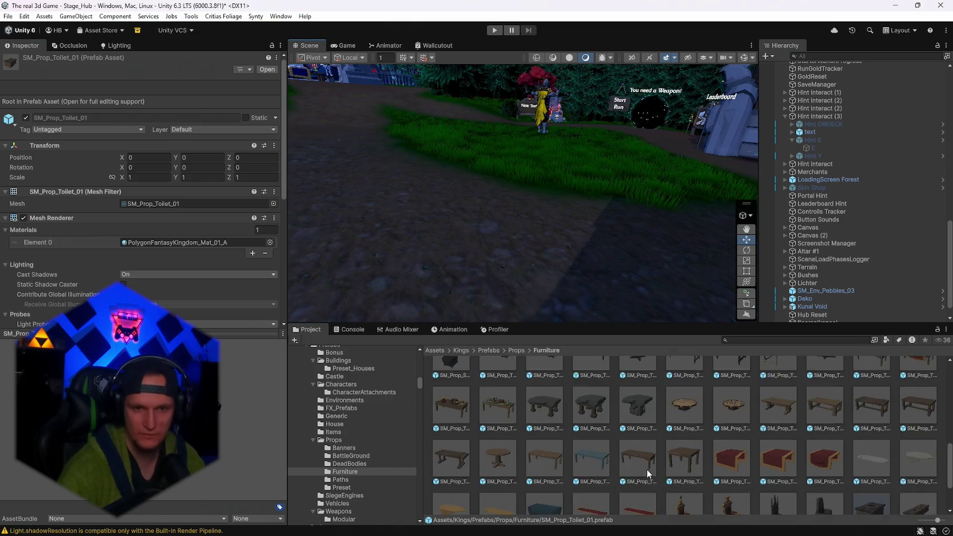
mouse_move(708, 468)
left_mouse_down()
mouse_move(383, 292)
mouse_move(408, 299)
mouse_move(452, 271)
mouse_move(440, 287)
left_mouse_up()
mouse_move(739, 450)
left_mouse_down()
mouse_move(424, 290)
mouse_move(566, 430)
left_mouse_up()
scroll(643, 451, "up", 1)
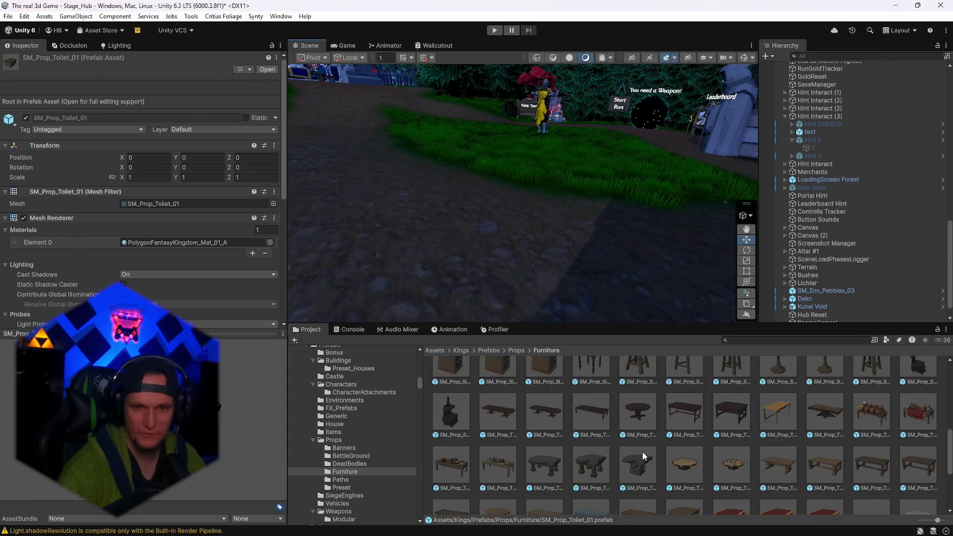
scroll(630, 475, "up", 2)
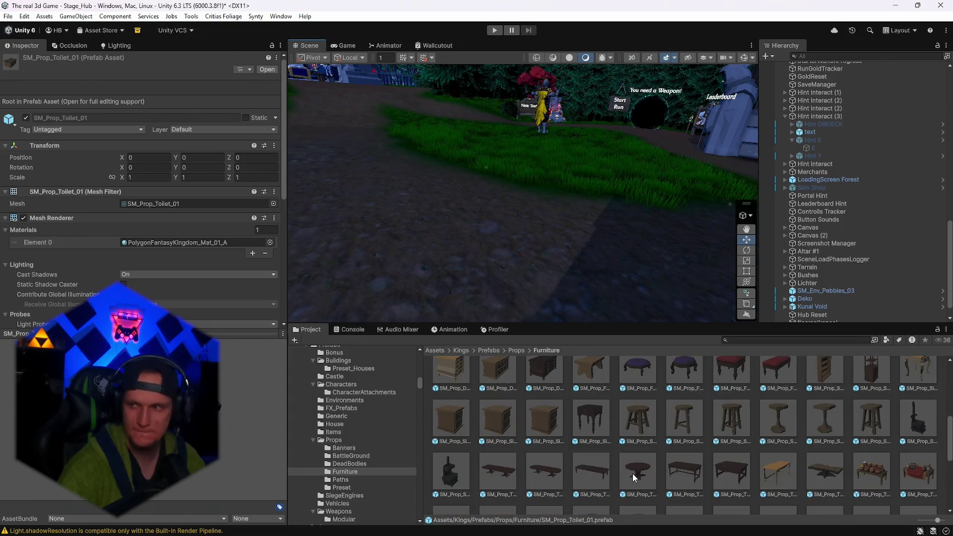
scroll(634, 478, "up", 1)
- Drop SM_Prop_FootStool_04 onto the hub path and switch to the combined Transform tool
mouse_move(741, 410)
left_mouse_down()
mouse_move(719, 424)
mouse_move(515, 260)
mouse_move(409, 278)
mouse_move(439, 274)
left_mouse_up()
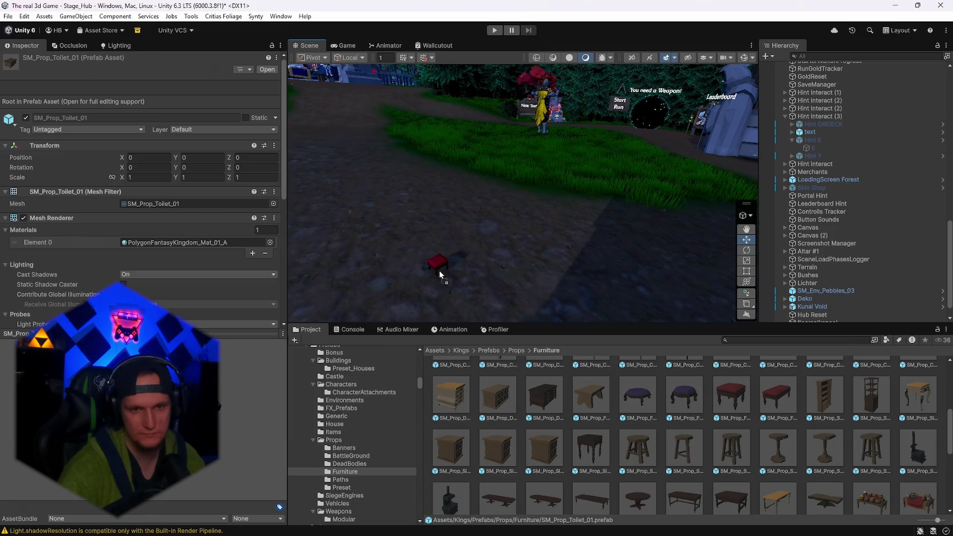
mouse_move(440, 275)
left_mouse_down()
mouse_move(715, 226)
mouse_move(734, 207)
mouse_move(627, 252)
left_mouse_up()
left_click(746, 281)
scroll(723, 429, "up", 3)
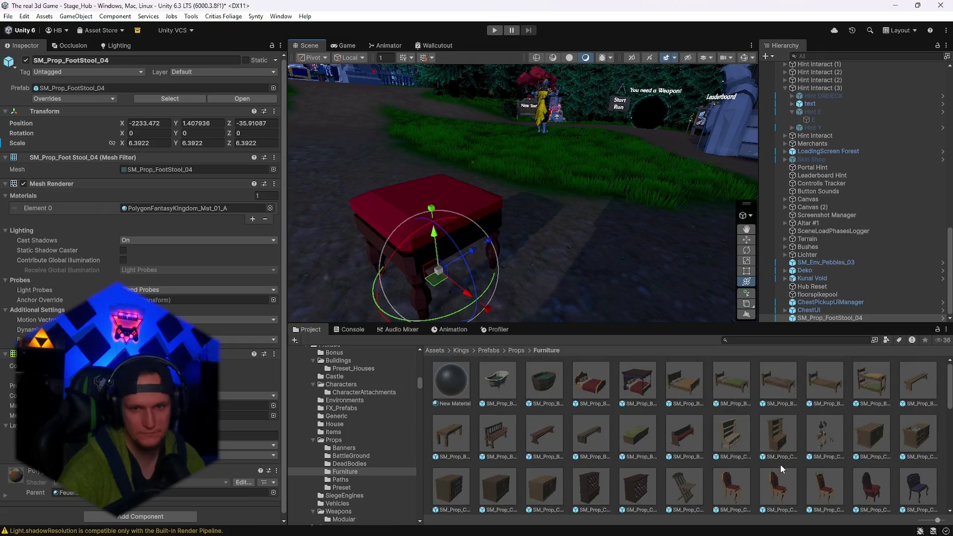
scroll(780, 464, "down", 1)
scroll(780, 464, "down", 2)
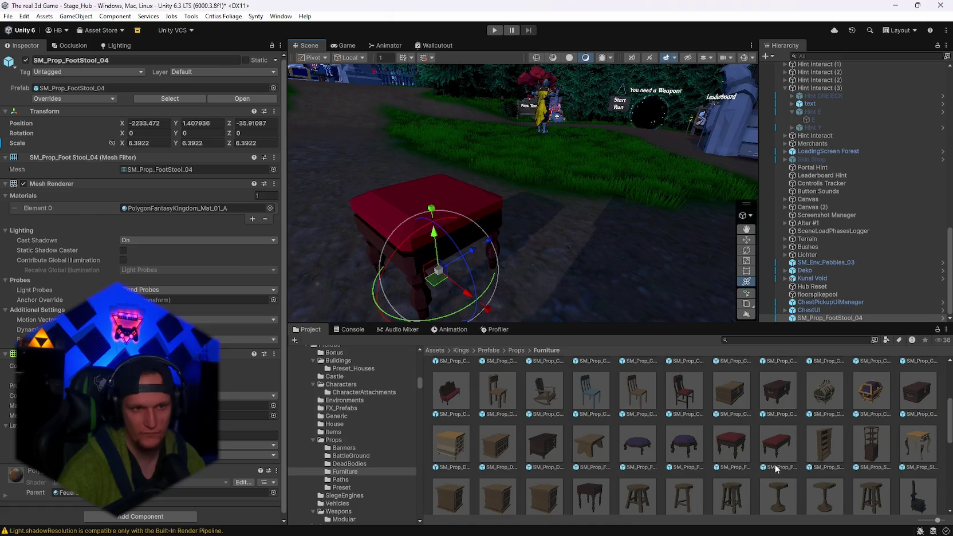
scroll(774, 468, "up", 5)
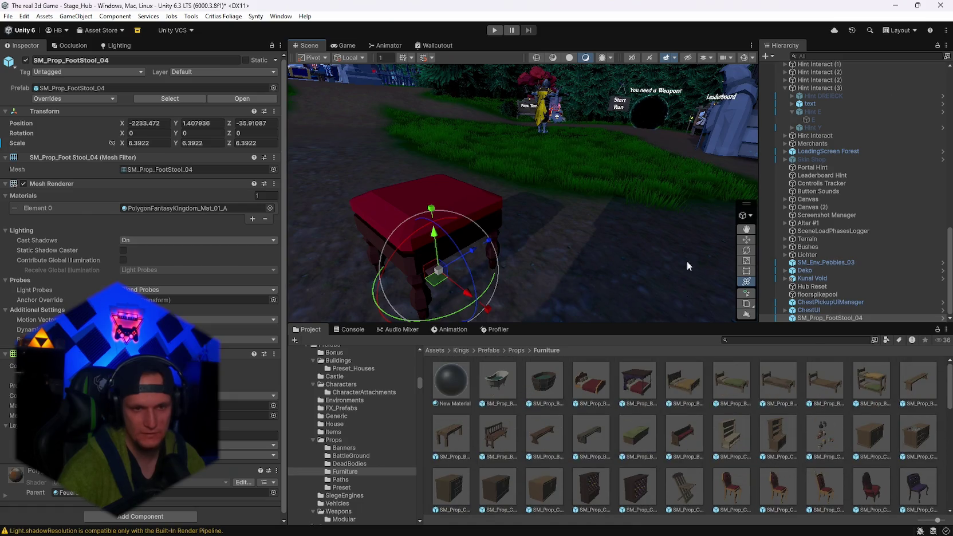
scroll(687, 413, "down", 5)
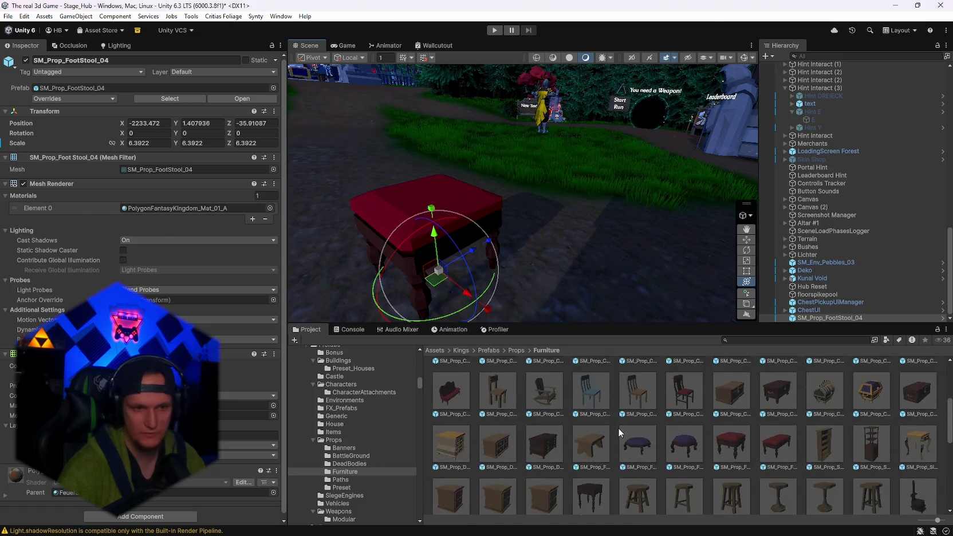
left_click(544, 409)
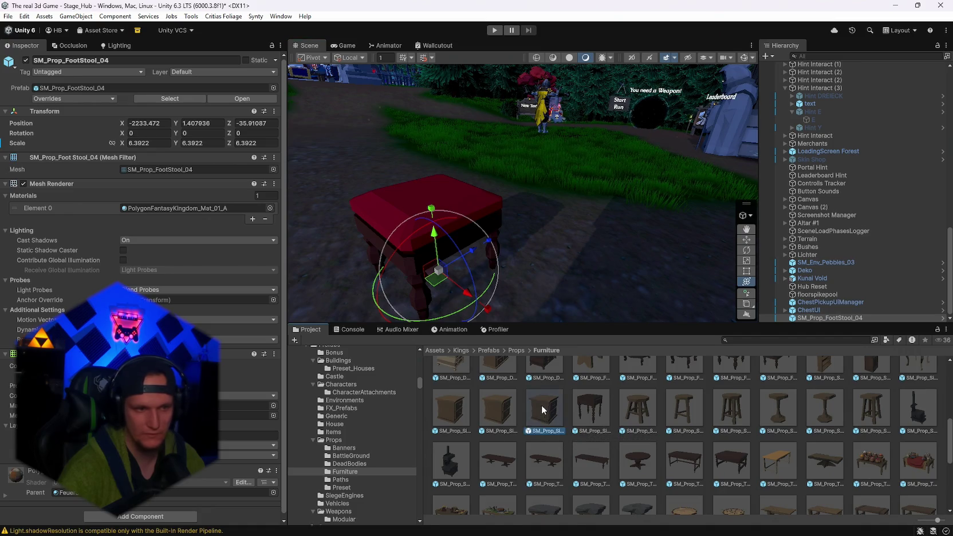
- Place SM_Prop_Side_Table_04 in the scene and parent it under SM_Prop_FootStool_04
mouse_move(544, 410)
left_mouse_down()
mouse_move(426, 281)
mouse_move(384, 283)
mouse_move(447, 277)
left_mouse_up()
left_click_drag(447, 278, 550, 295)
left_click_drag(828, 318, 824, 310)
left_click(786, 317)
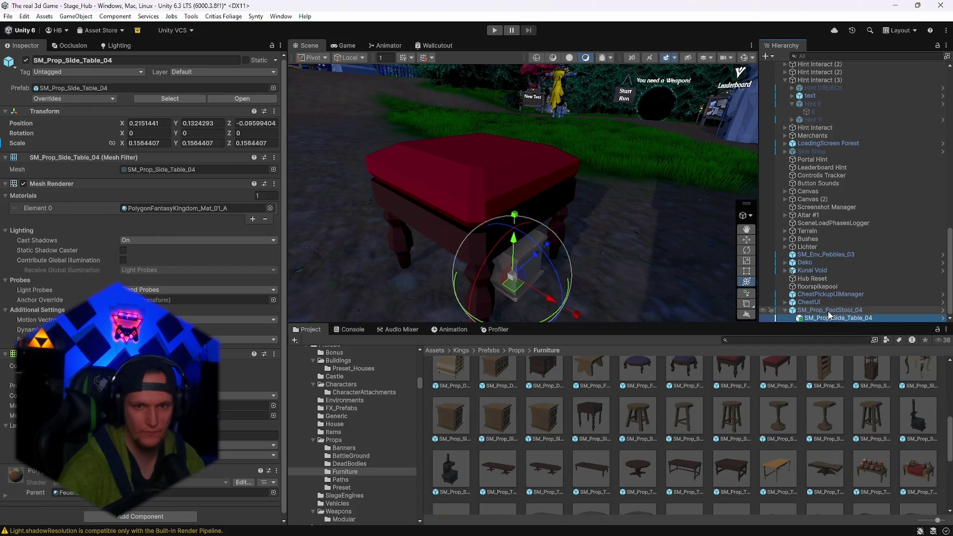
- Zero the side table's position to 0,0,0, frame it, and scale it to about 0.48
left_click(160, 123)
type("0")
key("Tab")
type("0")
key("Tab")
type("0")
key("Return")
key("f")
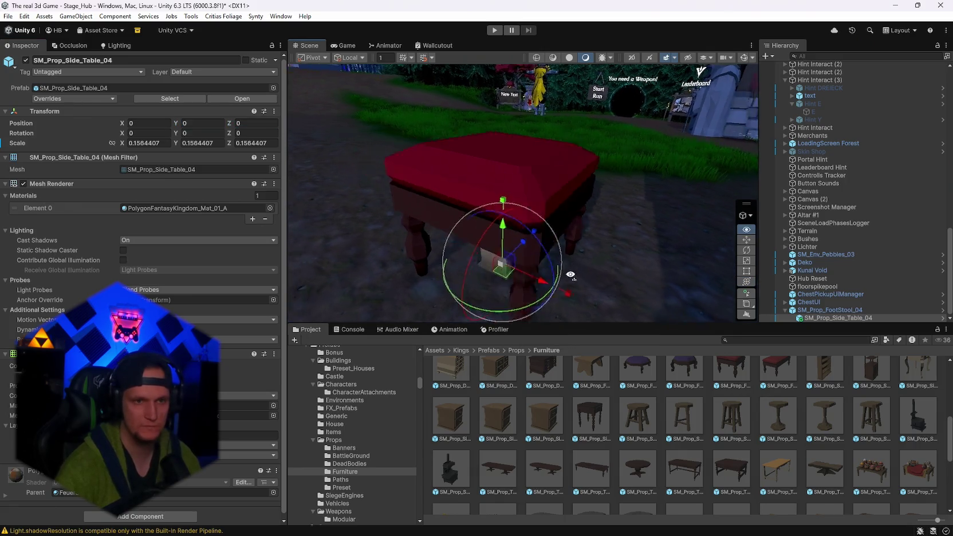
mouse_move(536, 219)
left_mouse_down()
mouse_move(669, 212)
mouse_move(647, 218)
left_mouse_up()
mouse_move(715, 214)
left_mouse_down()
mouse_move(581, 217)
mouse_move(708, 249)
mouse_move(736, 277)
left_mouse_up()
scroll(687, 466, "up", 3)
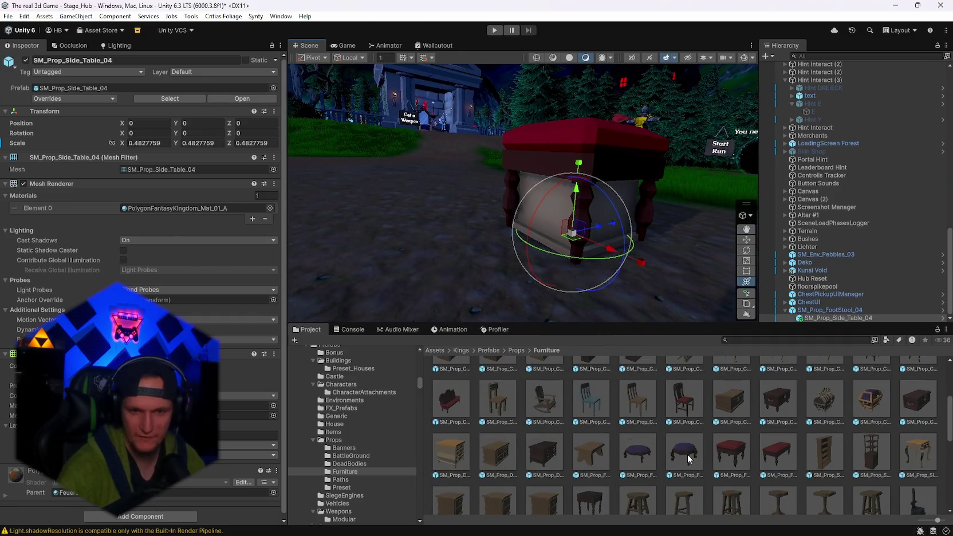
- Browse the Furniture prefabs and inspect SM_Prop_Table_Stone_03
scroll(718, 447, "up", 2)
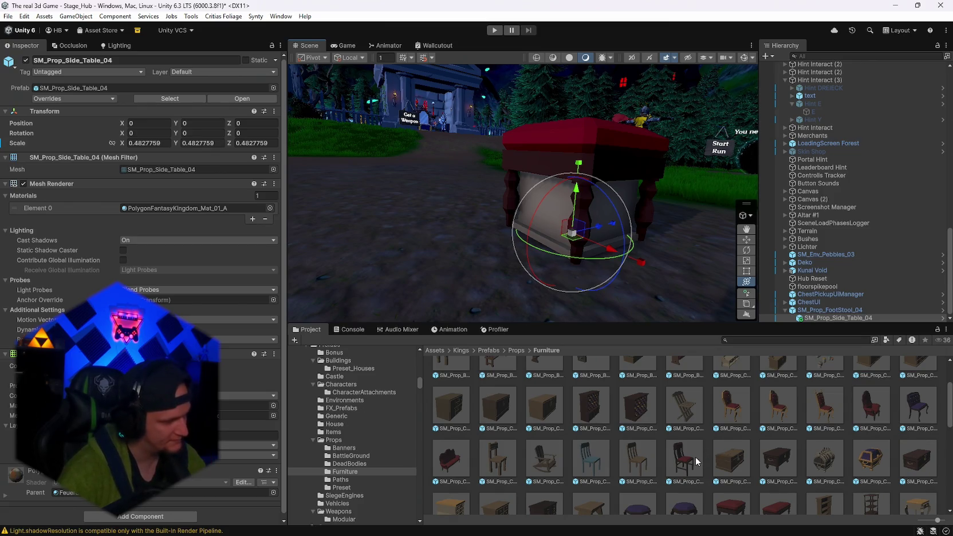
scroll(696, 452, "down", 3)
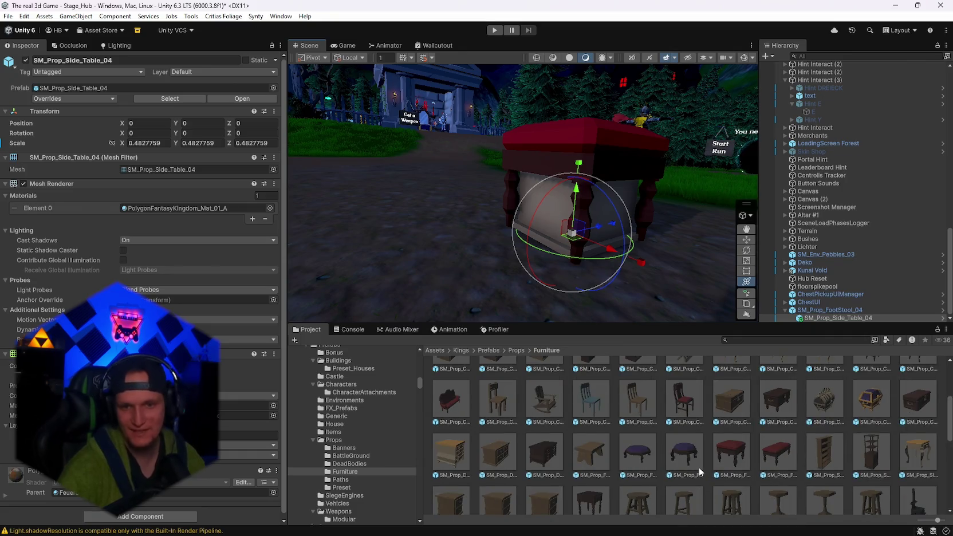
scroll(698, 468, "up", 4)
scroll(815, 475, "up", 3)
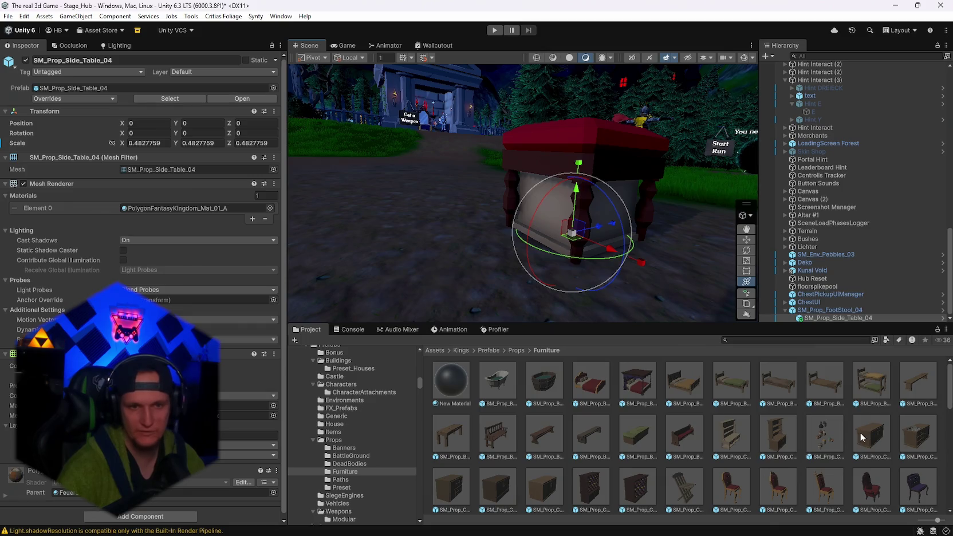
scroll(742, 436, "down", 10)
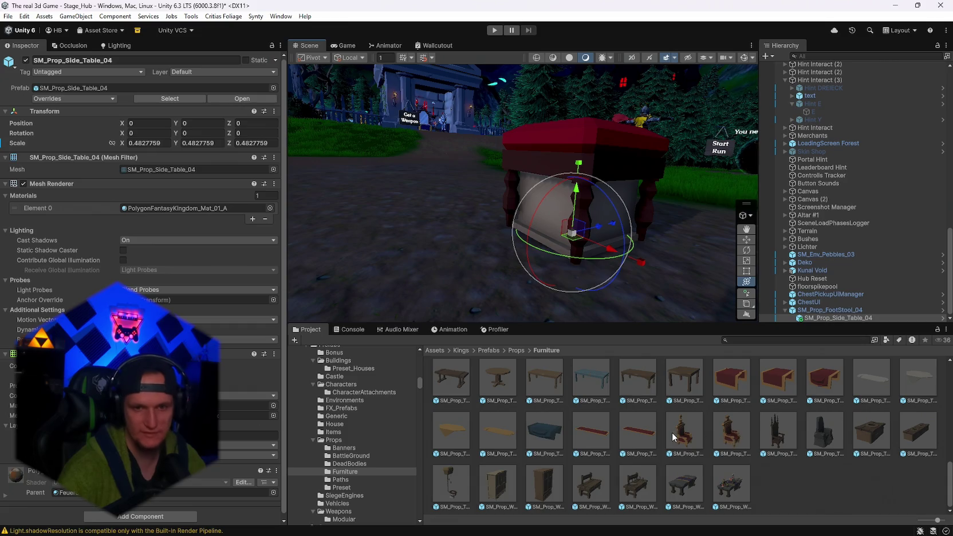
scroll(773, 458, "down", 3)
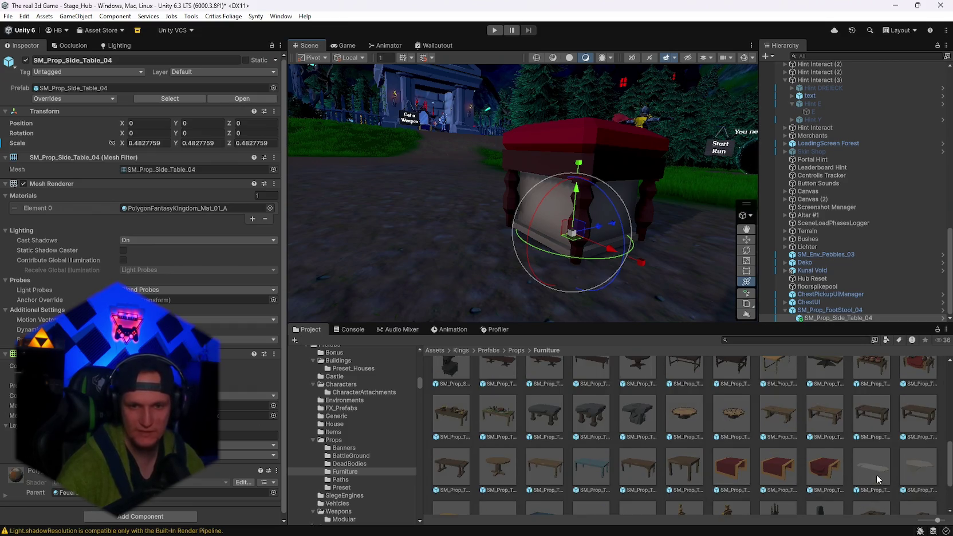
scroll(877, 473, "up", 5)
scroll(858, 481, "down", 1)
left_click(637, 476)
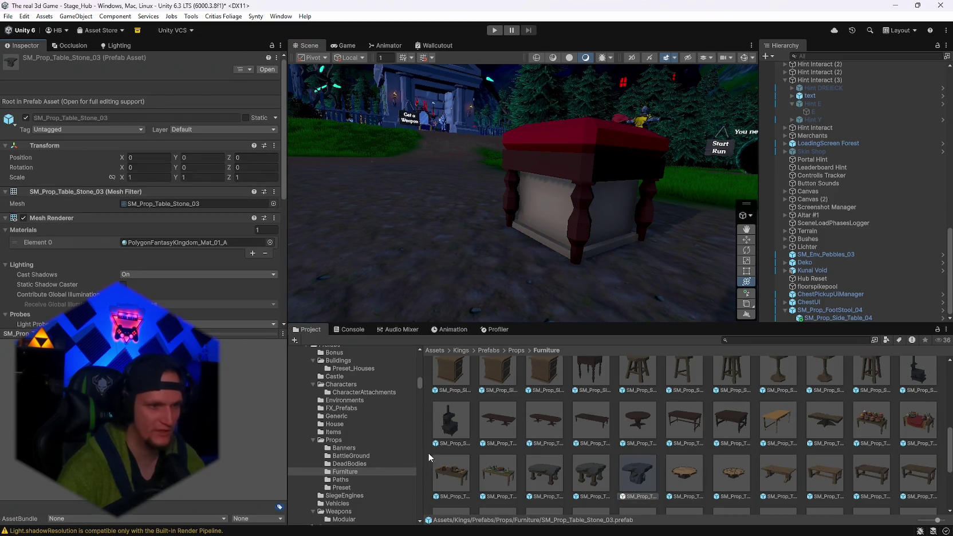
- Look through the Paths and Preset folders, then open the SiegeEngines prefabs
scroll(616, 430, "up", 15)
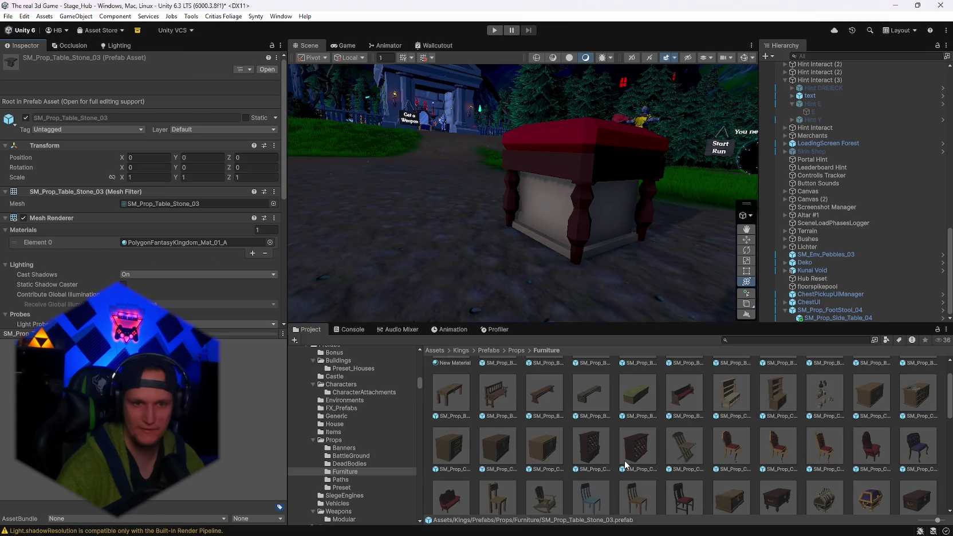
scroll(625, 465, "up", 1)
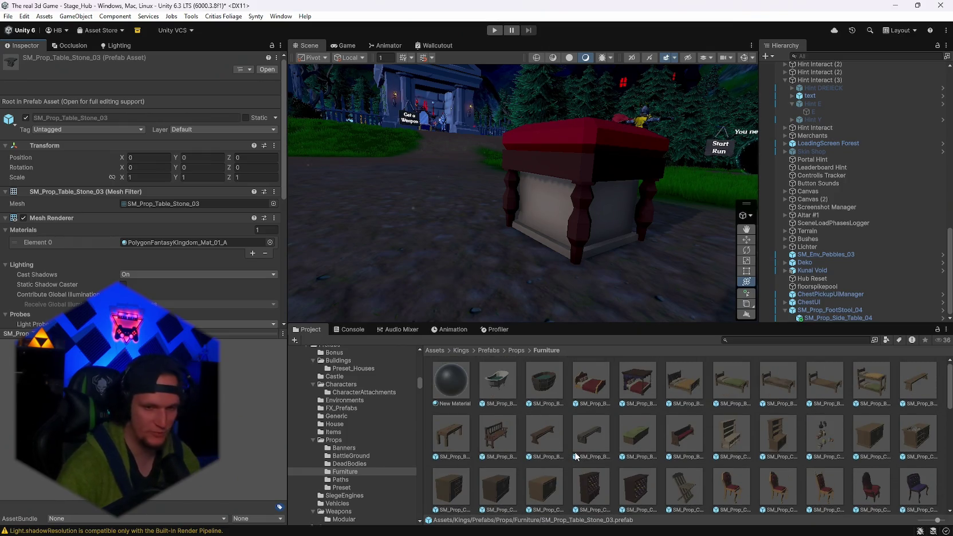
scroll(574, 452, "down", 10)
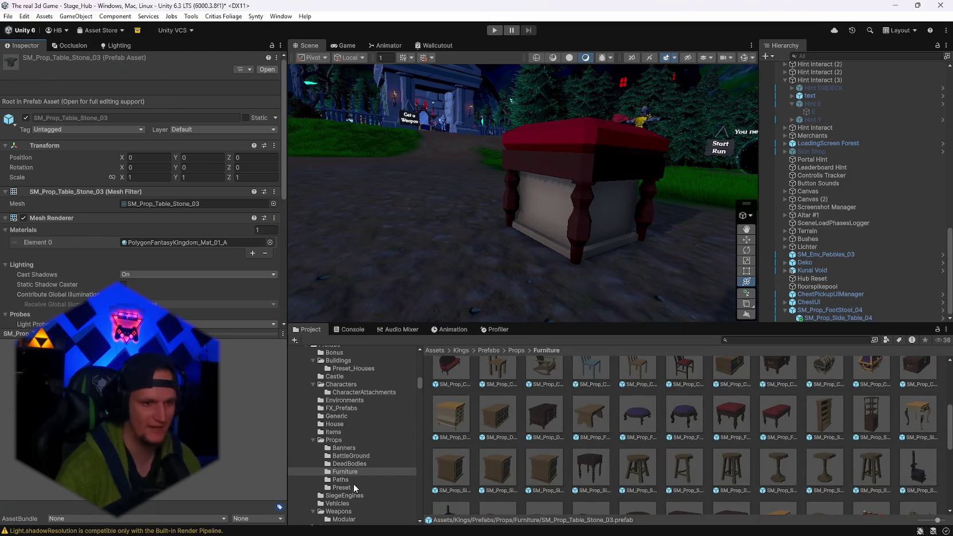
left_click(346, 480)
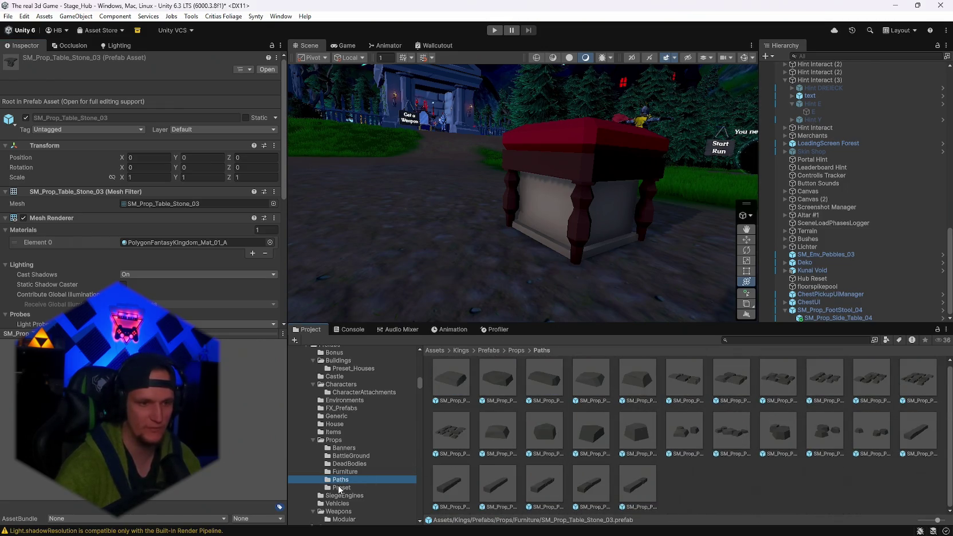
left_click(340, 487)
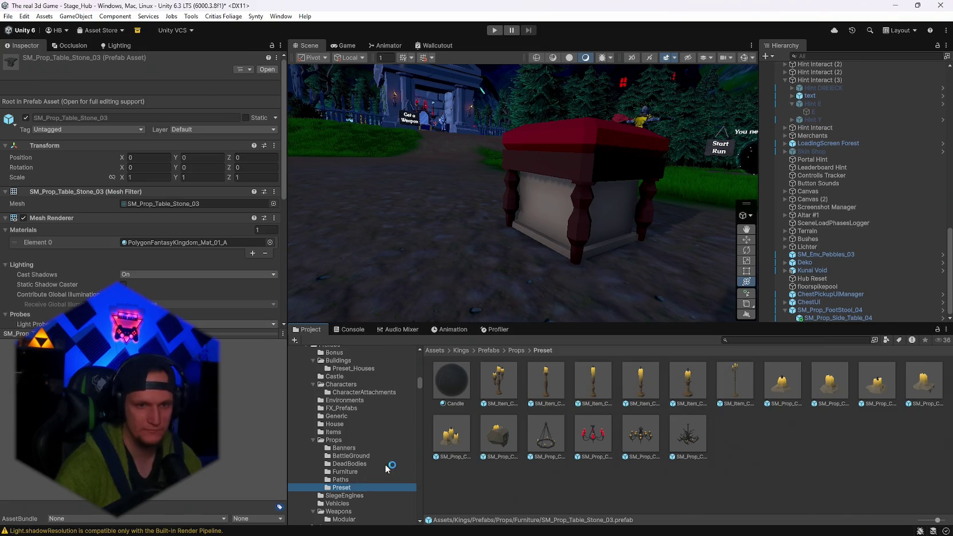
scroll(351, 492, "down", 3)
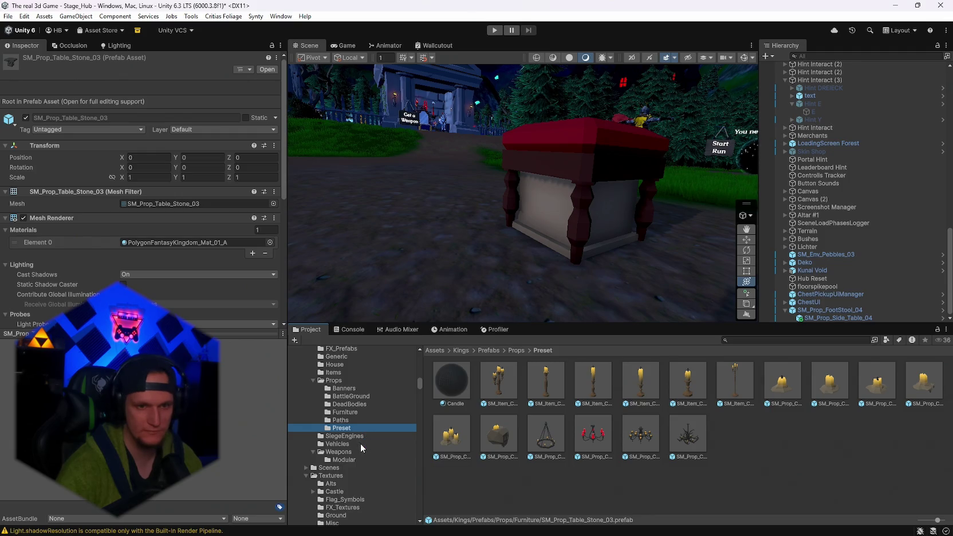
scroll(364, 443, "up", 2)
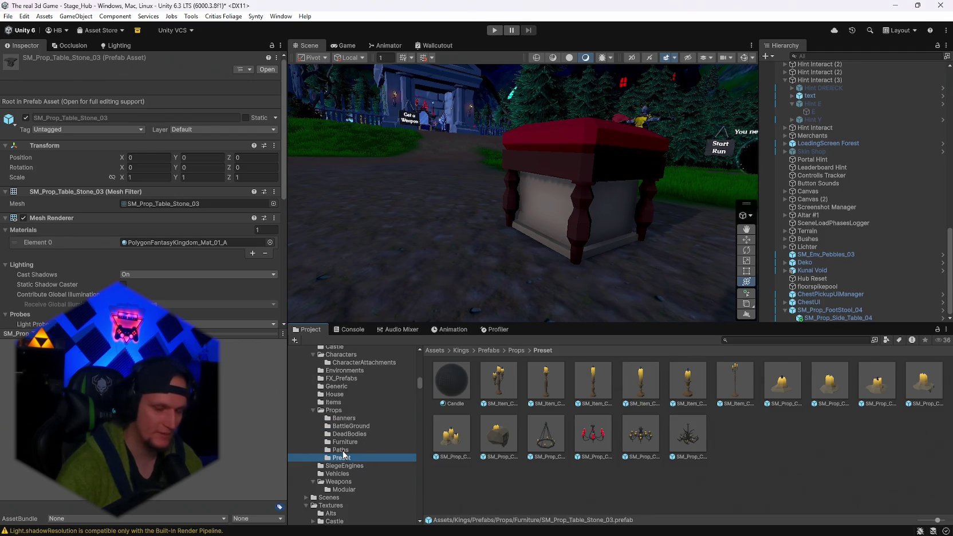
left_click(338, 466)
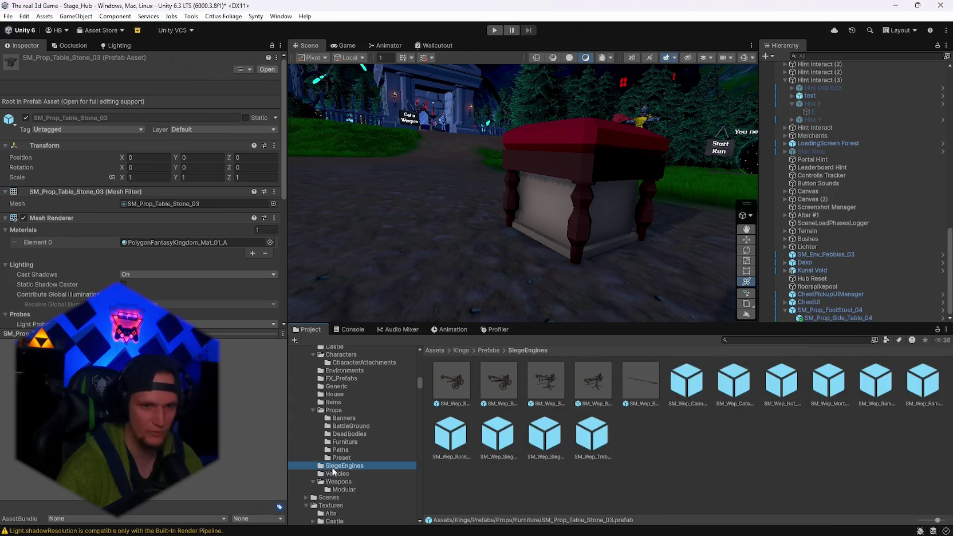
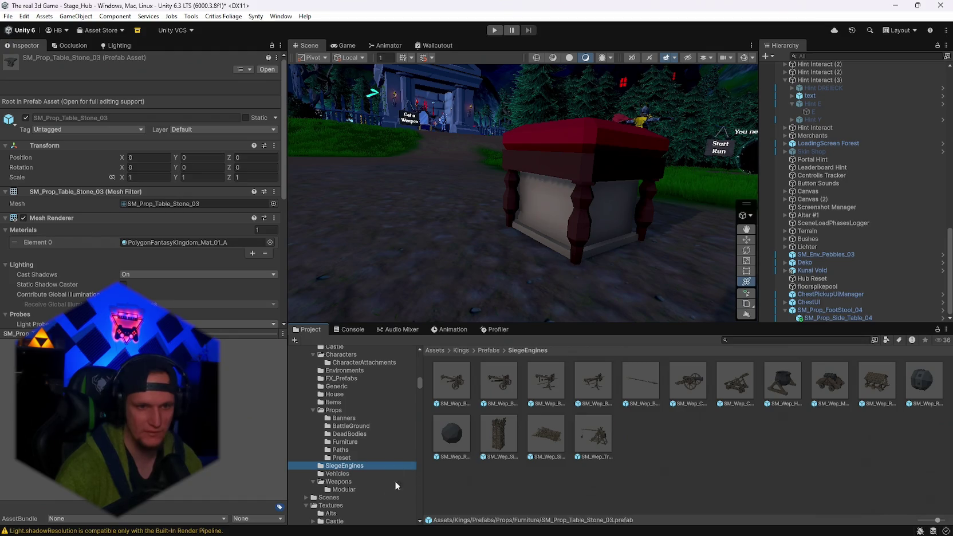
- Browse the Modular and Weapons prefab folders in the Project window
left_click(340, 490)
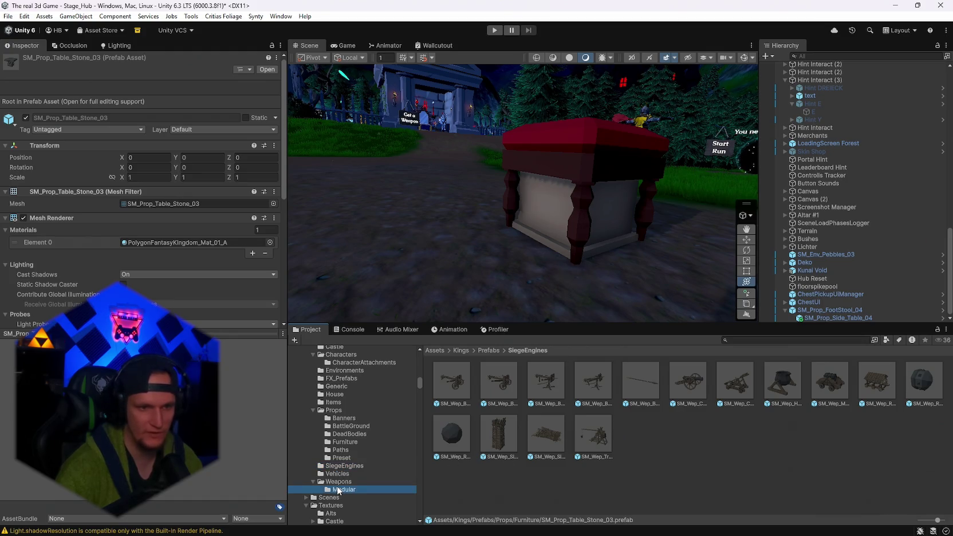
left_click(338, 482)
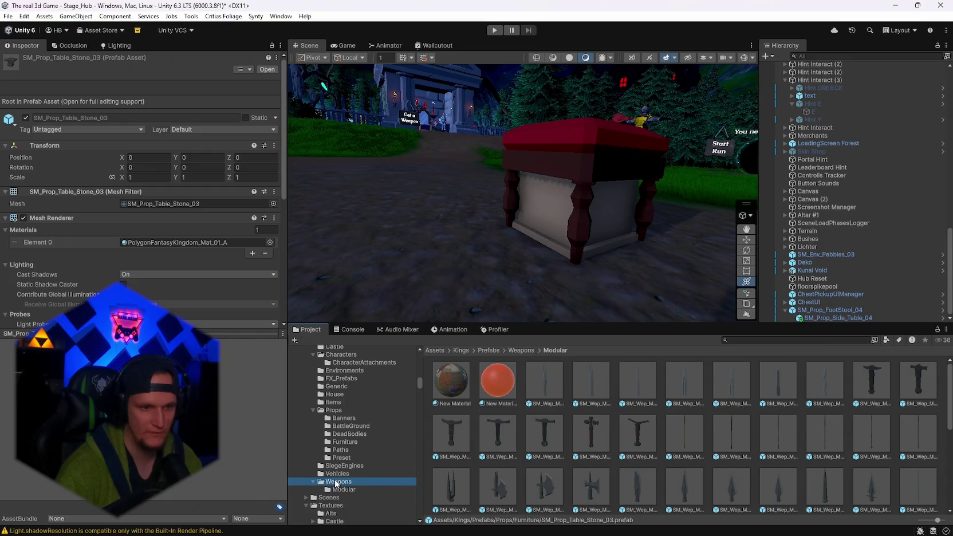
scroll(532, 457, "down", 3)
scroll(532, 457, "up", 5)
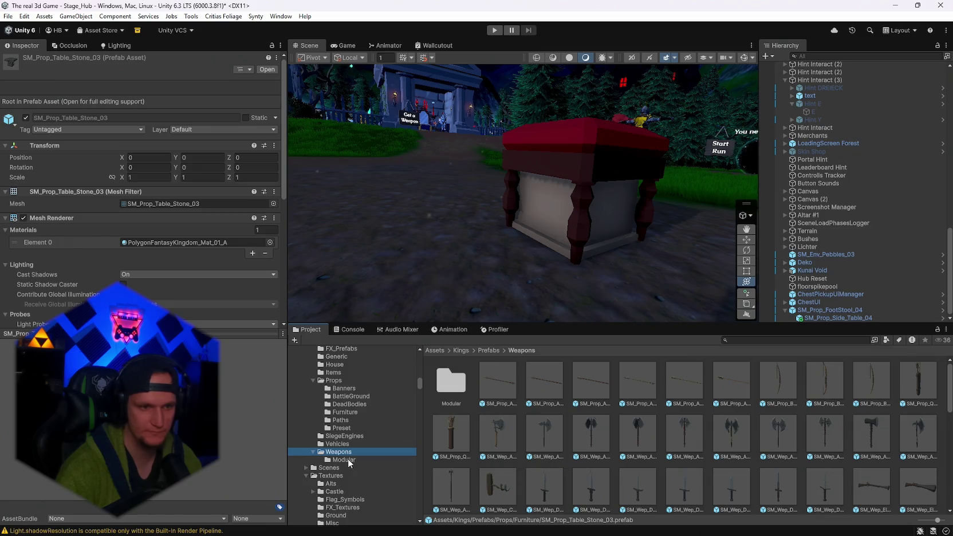
- Open Props > Furniture and scroll through the furniture prefabs
left_click(344, 412)
left_click(346, 404)
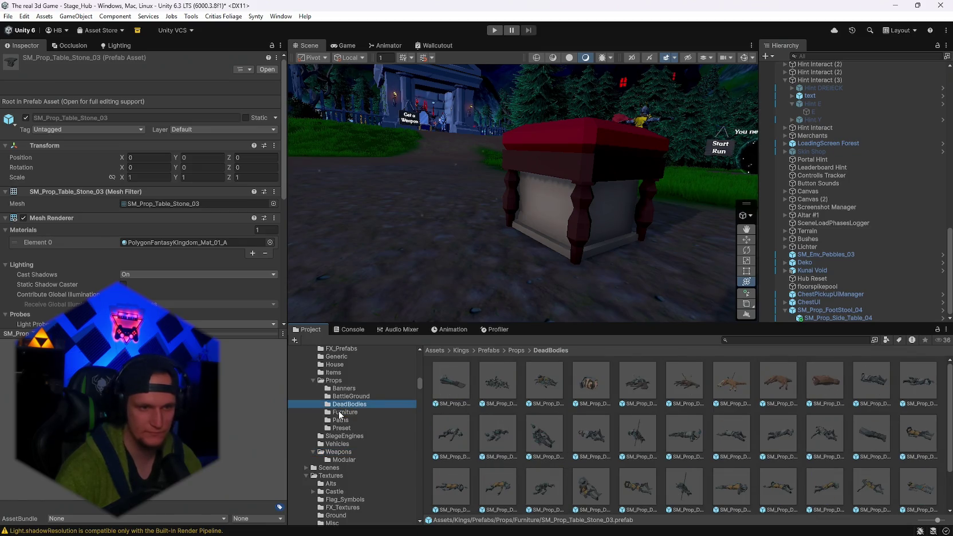
left_click(344, 412)
scroll(581, 416, "down", 3)
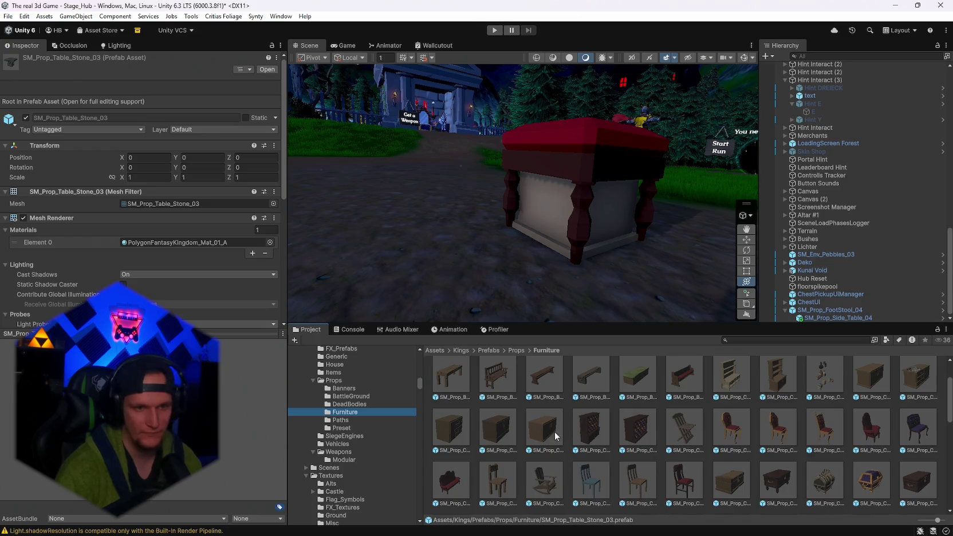
scroll(546, 435, "down", 5)
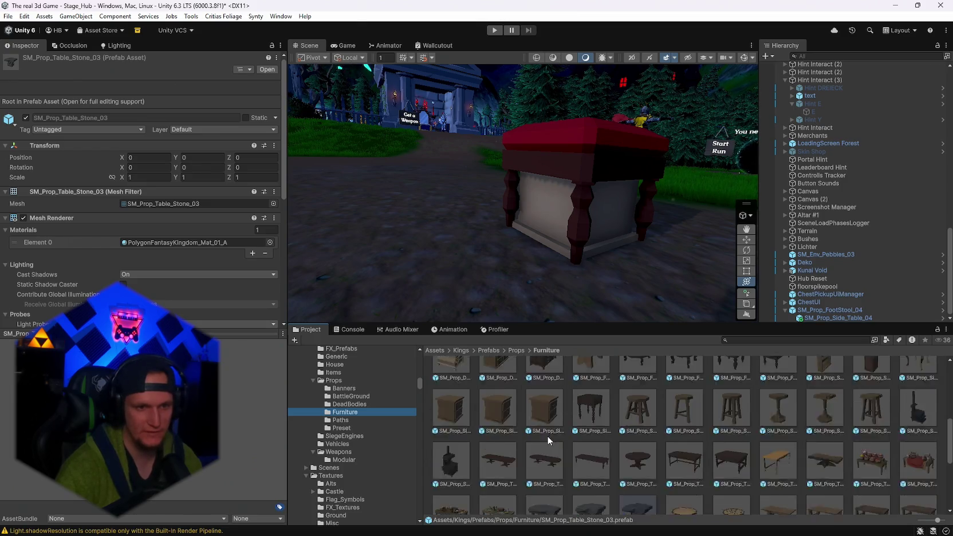
scroll(548, 435, "down", 3)
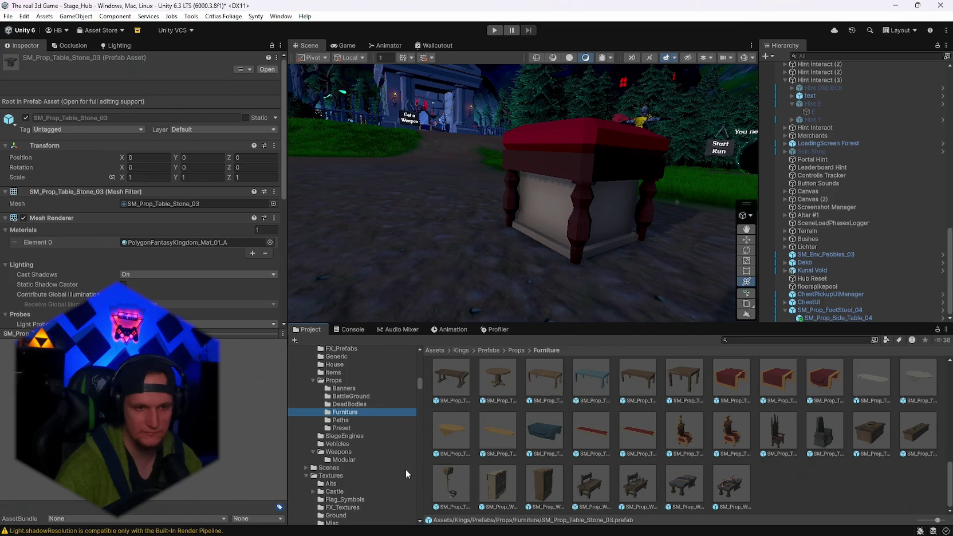
scroll(767, 445, "up", 3)
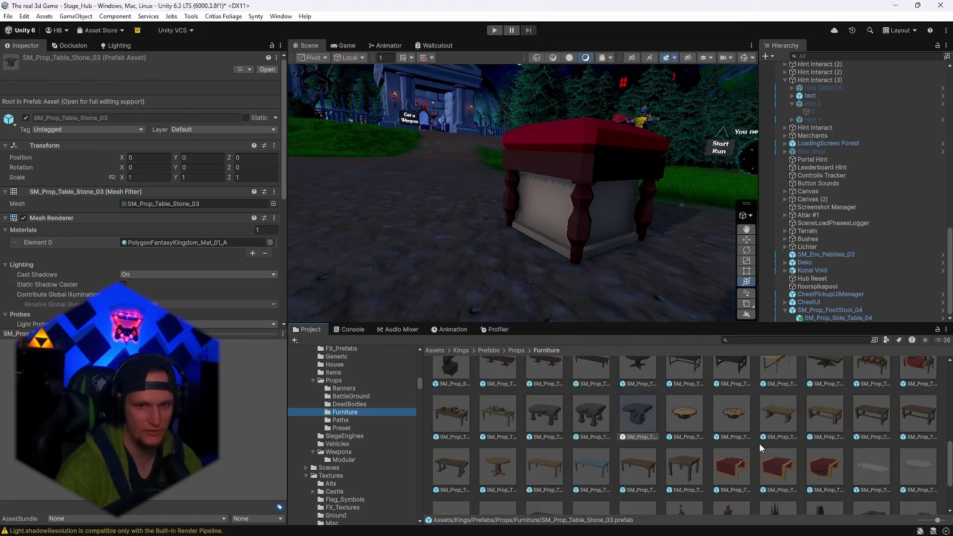
scroll(756, 447, "up", 1)
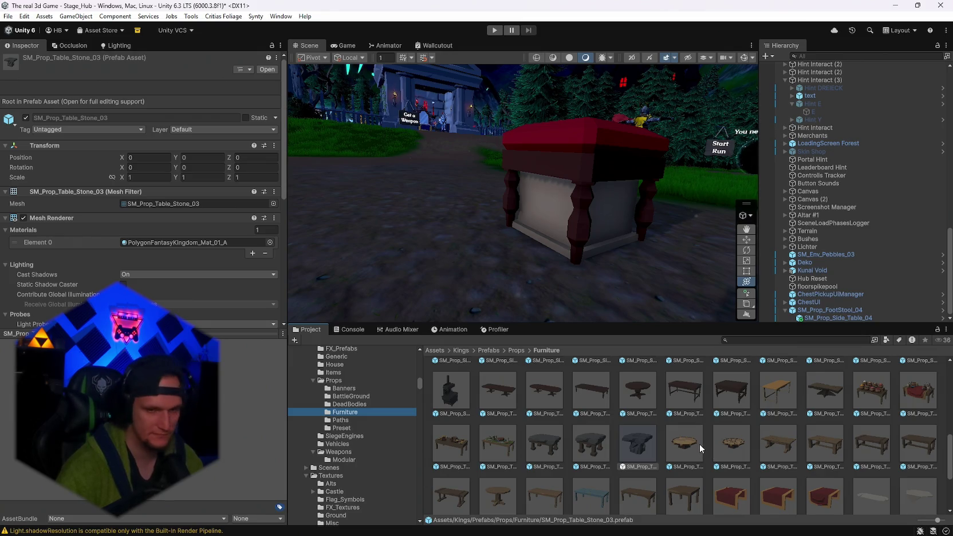
scroll(700, 444, "up", 4)
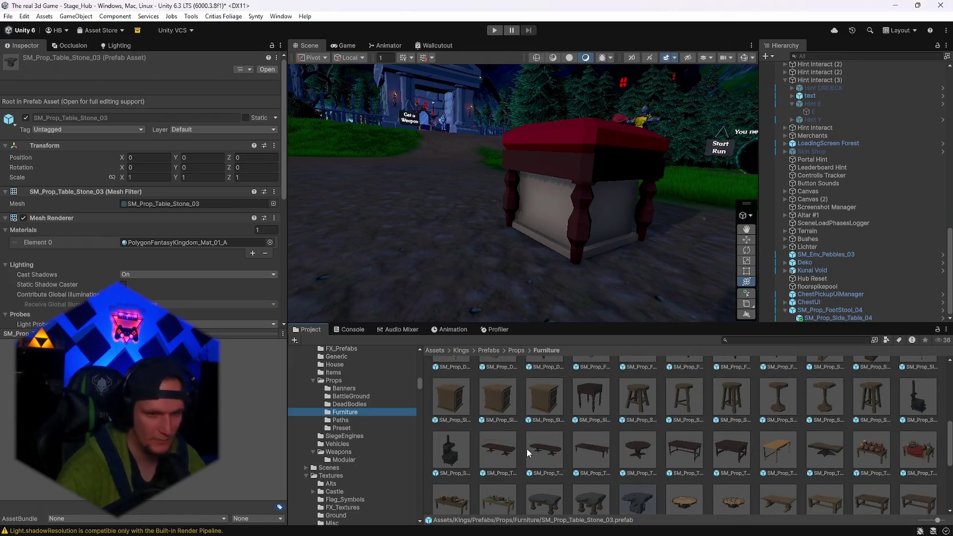
left_click(522, 452)
mouse_move(597, 258)
left_mouse_down()
mouse_move(547, 270)
mouse_move(620, 280)
mouse_move(739, 264)
mouse_move(614, 258)
left_mouse_up()
left_click(872, 404)
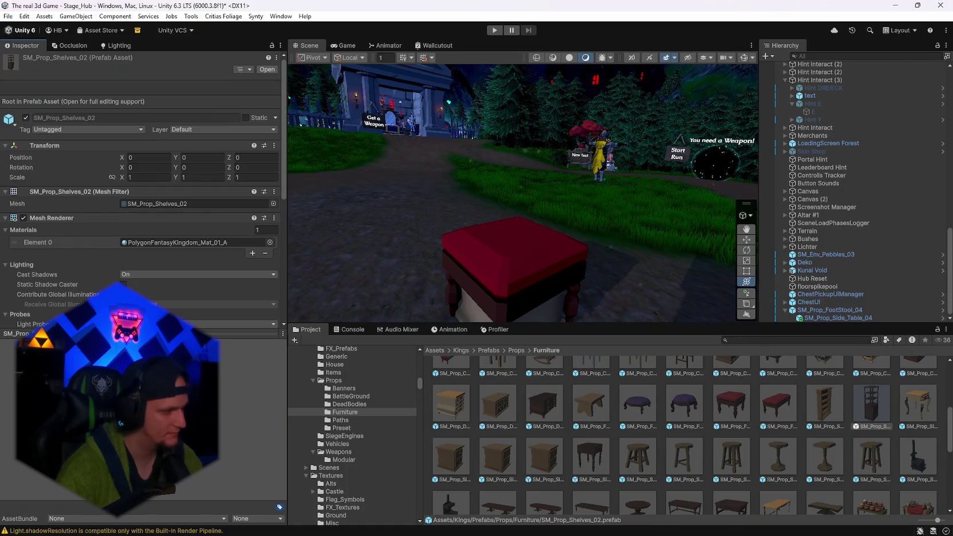
mouse_move(470, 250)
left_mouse_down()
mouse_move(527, 245)
mouse_move(502, 240)
left_mouse_up()
scroll(608, 429, "down", 5)
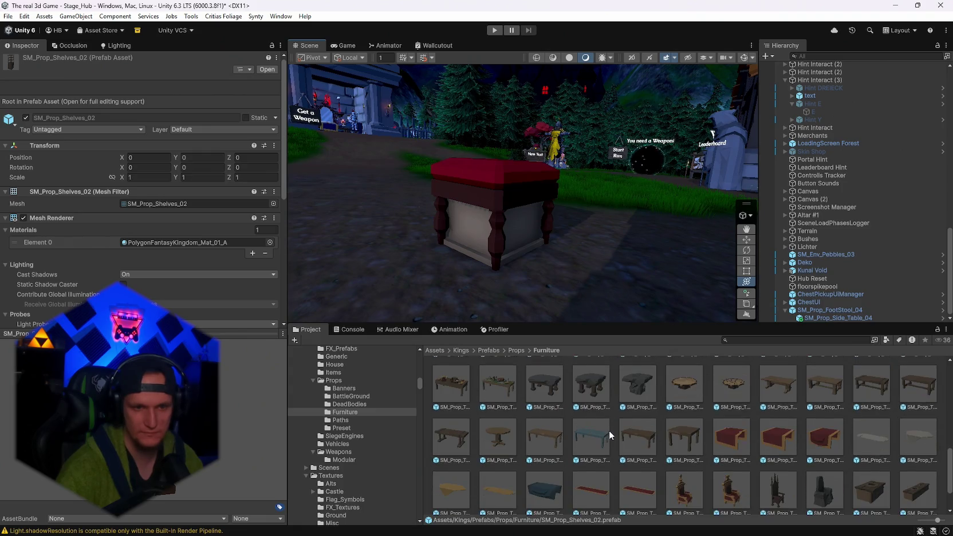
scroll(761, 447, "up", 1)
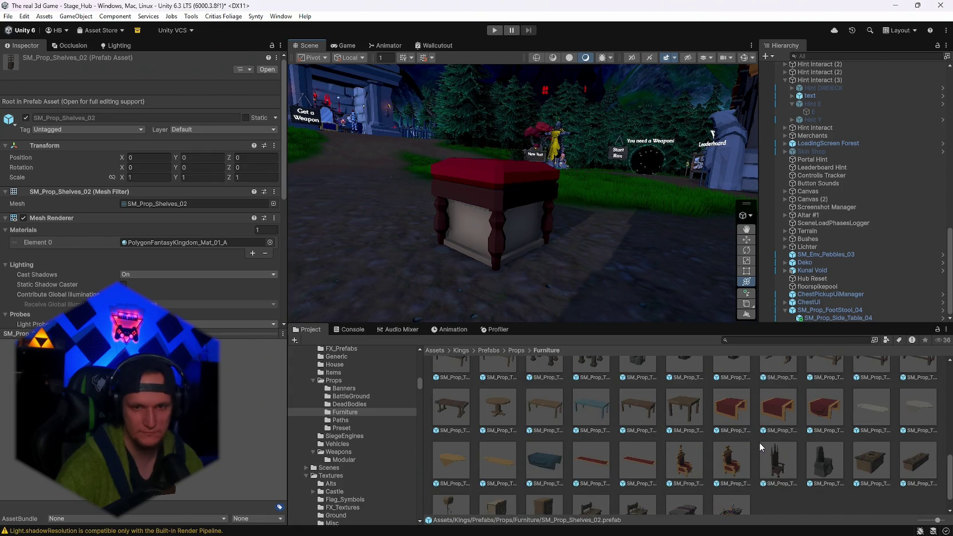
scroll(761, 447, "up", 3)
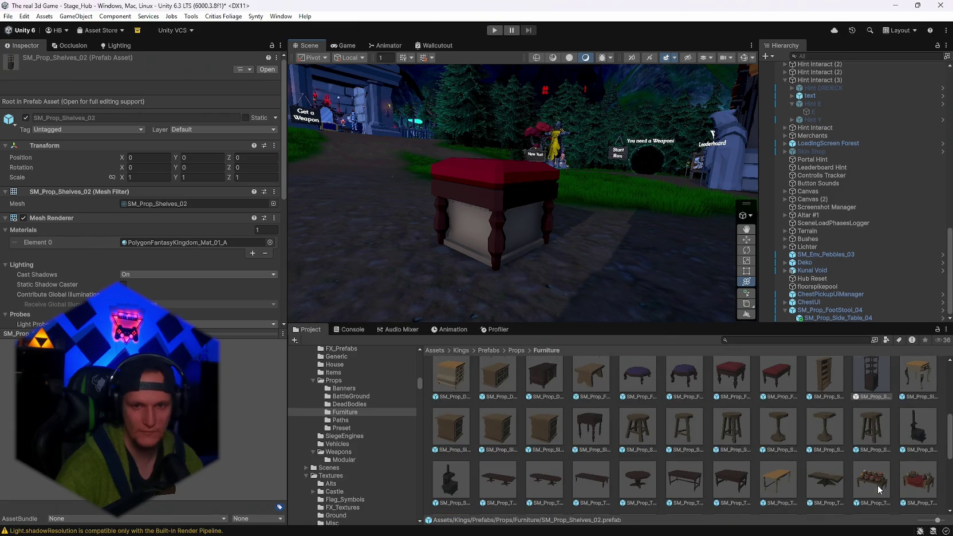
scroll(879, 485, "up", 6)
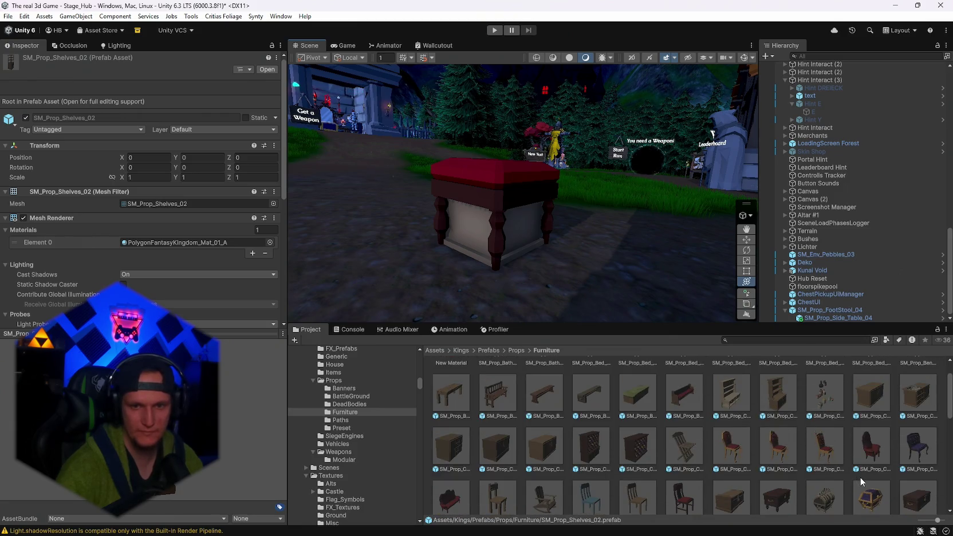
scroll(861, 476, "down", 1)
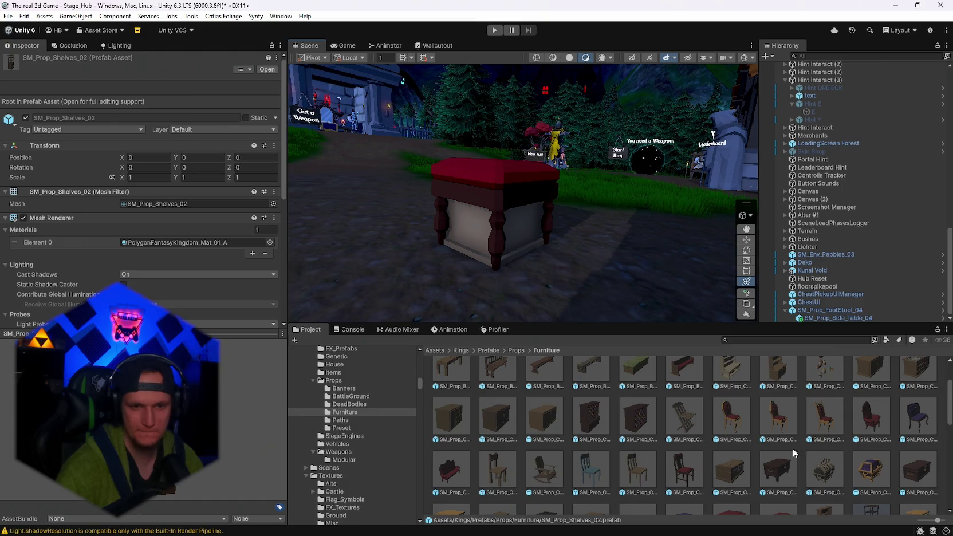
left_click(744, 468)
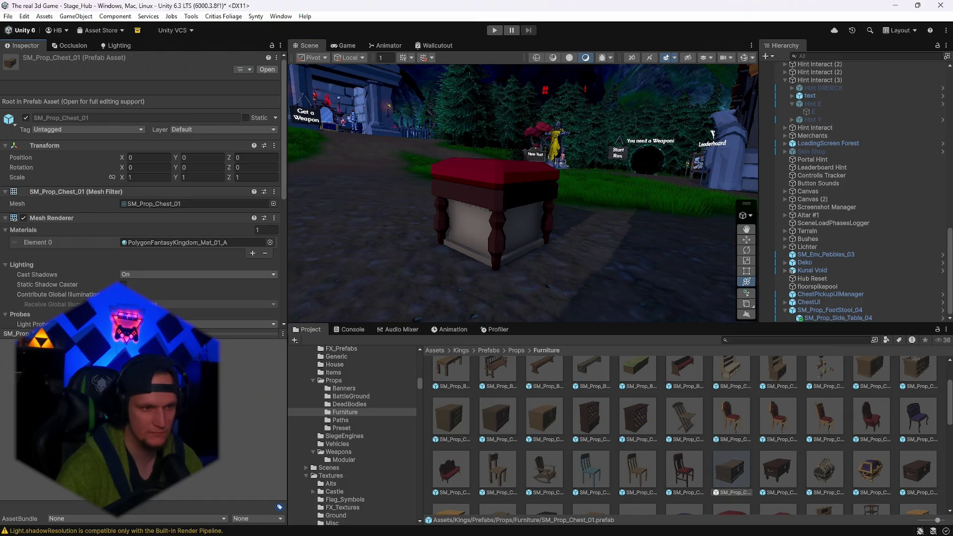
scroll(603, 445, "up", 2)
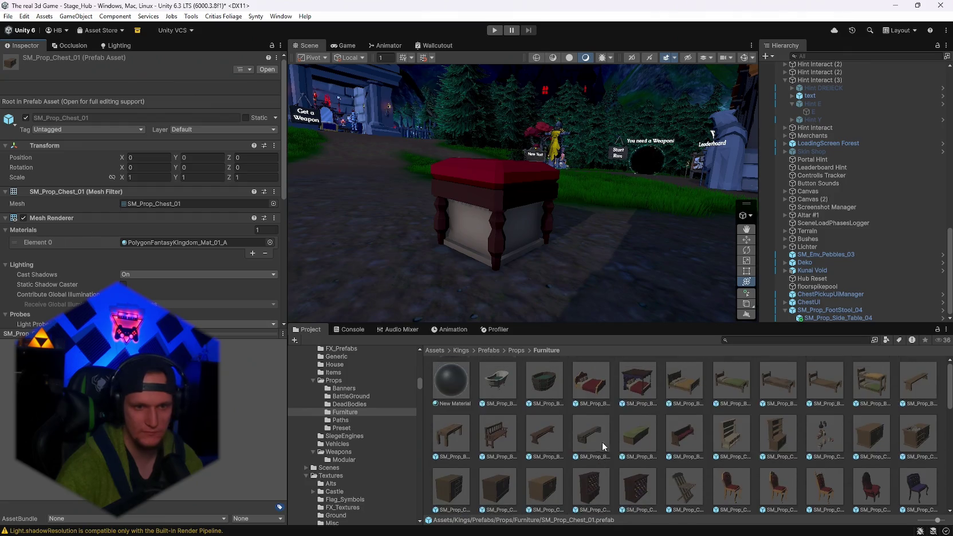
left_click(870, 434)
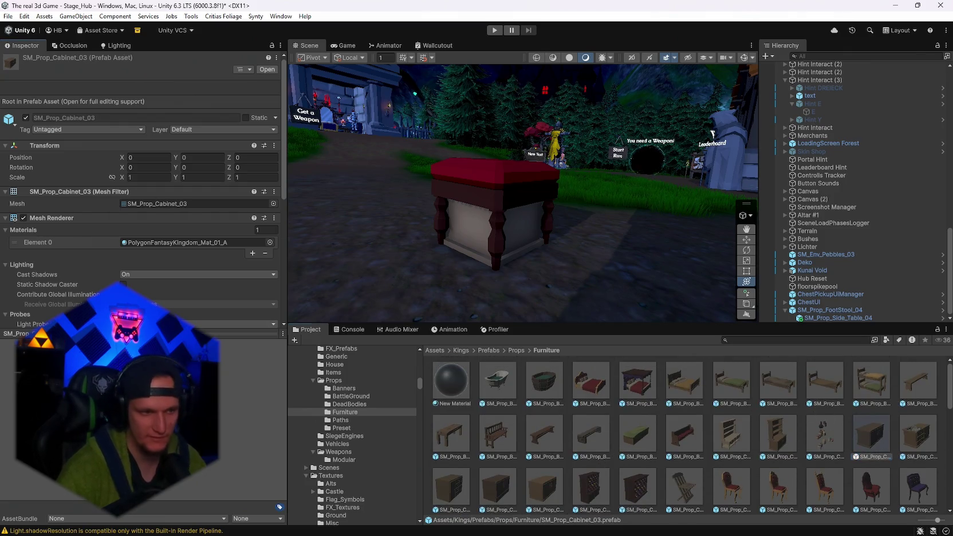
scroll(601, 438, "down", 10)
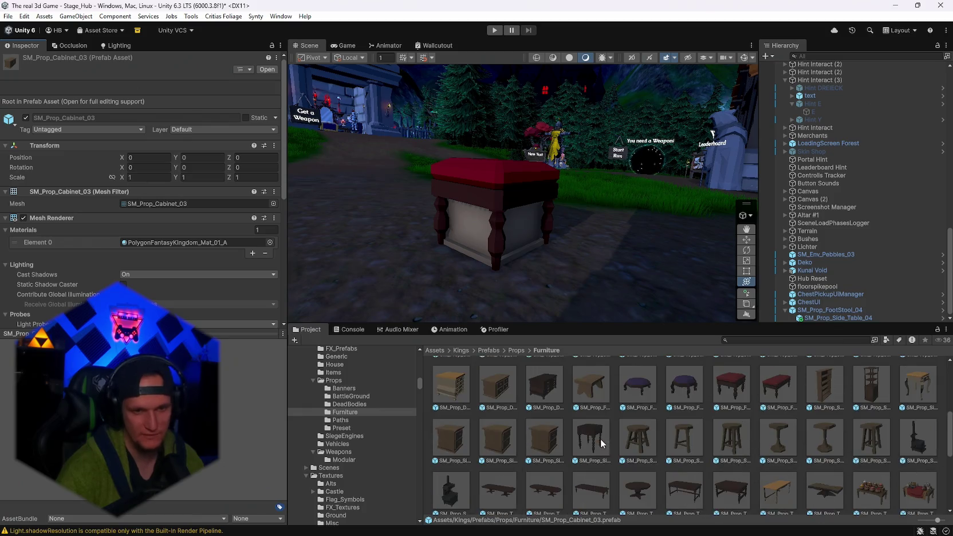
left_click(553, 431)
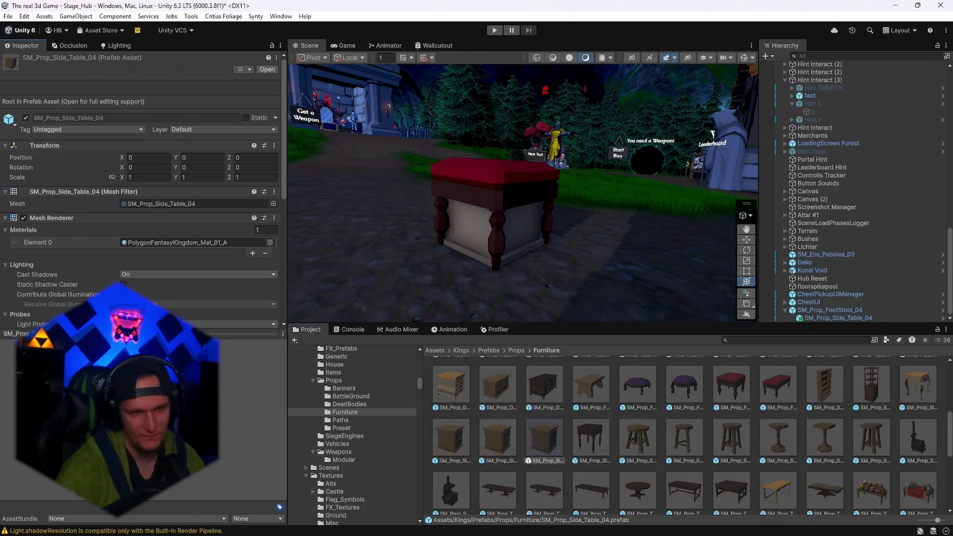
left_click(462, 383)
scroll(547, 428, "down", 5)
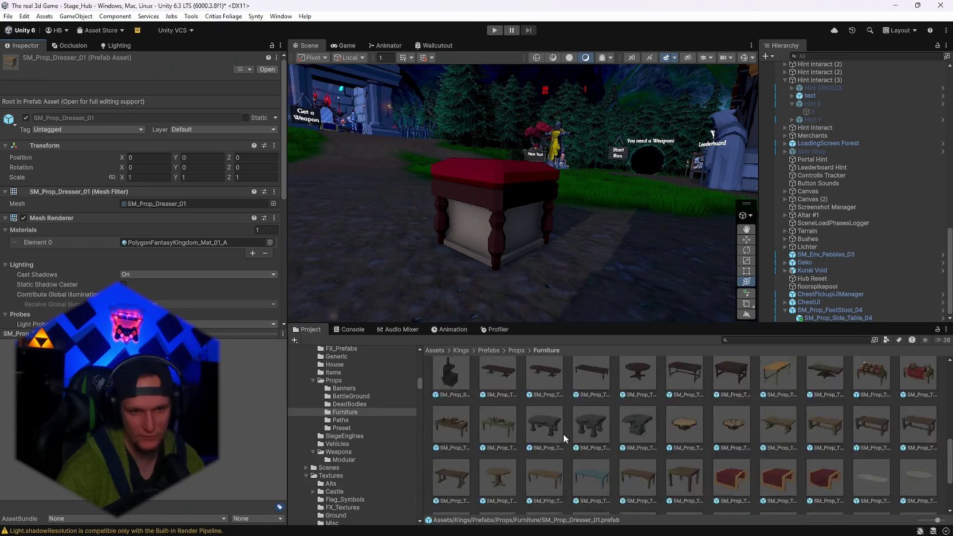
left_click(509, 430)
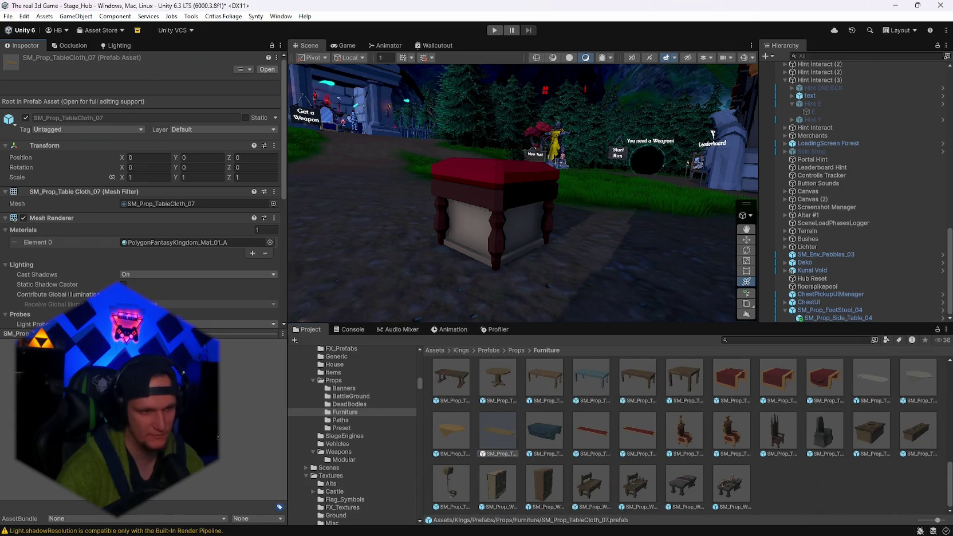
left_click(450, 426)
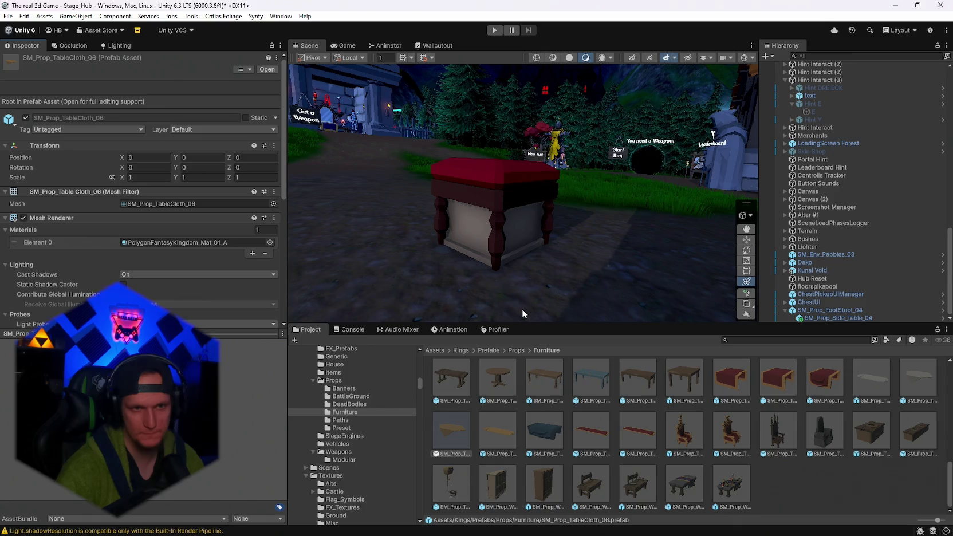
left_click(515, 235)
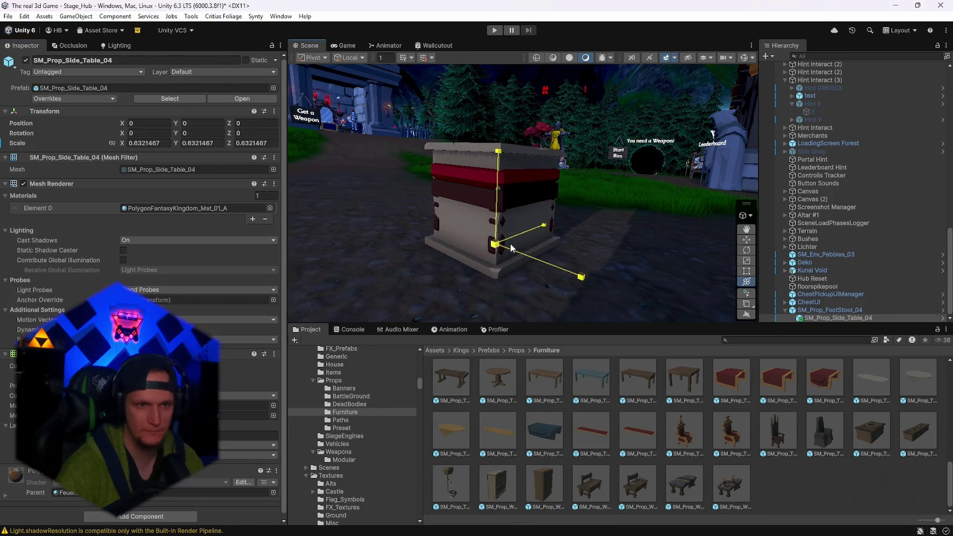
- Enlarge SM_Prop_Side_Table_04 slightly inside the footstool group
key("e")
left_click(514, 205)
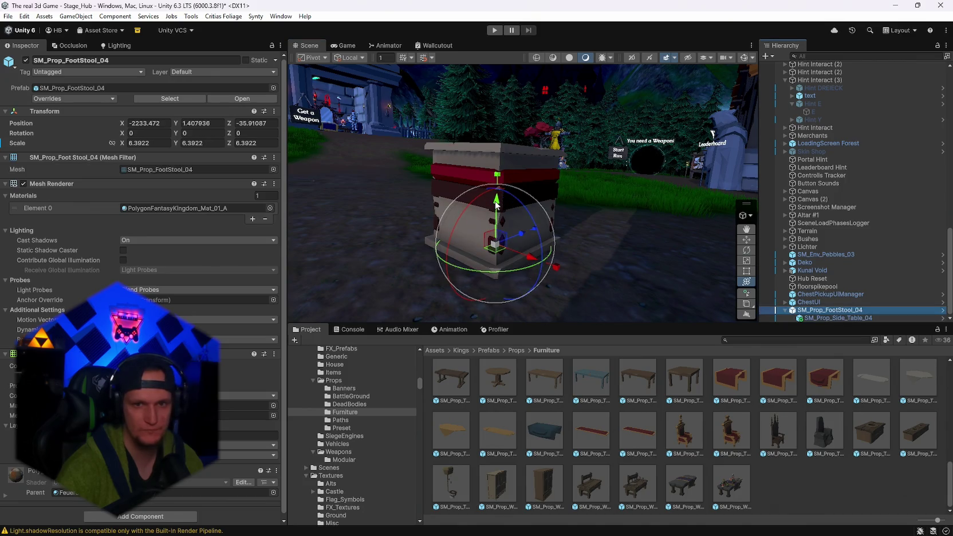
left_click(535, 238)
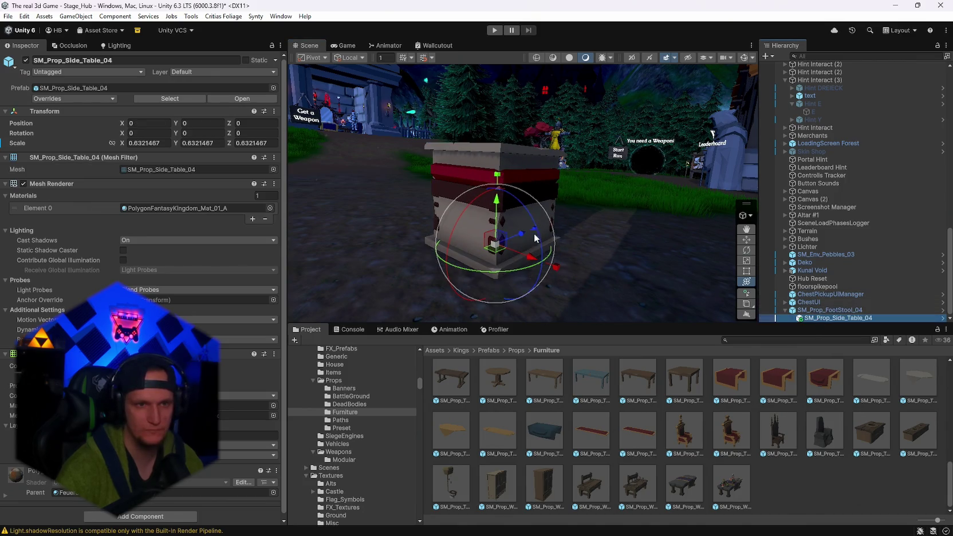
mouse_move(494, 244)
left_mouse_down()
mouse_move(500, 227)
mouse_move(497, 244)
mouse_move(481, 168)
left_mouse_up()
- Raise and scale SM_Prop_FootStool_04 to height 2.66, undoing the accidental overscale
left_click(811, 310)
mouse_move(585, 191)
left_mouse_down()
mouse_move(728, 212)
mouse_move(613, 220)
mouse_move(653, 232)
left_mouse_up()
mouse_move(524, 267)
left_mouse_down()
mouse_move(533, 213)
mouse_move(529, 225)
mouse_move(468, 217)
mouse_move(779, 247)
mouse_move(482, 190)
mouse_move(659, 219)
left_mouse_up()
scroll(530, 224, "down", 3)
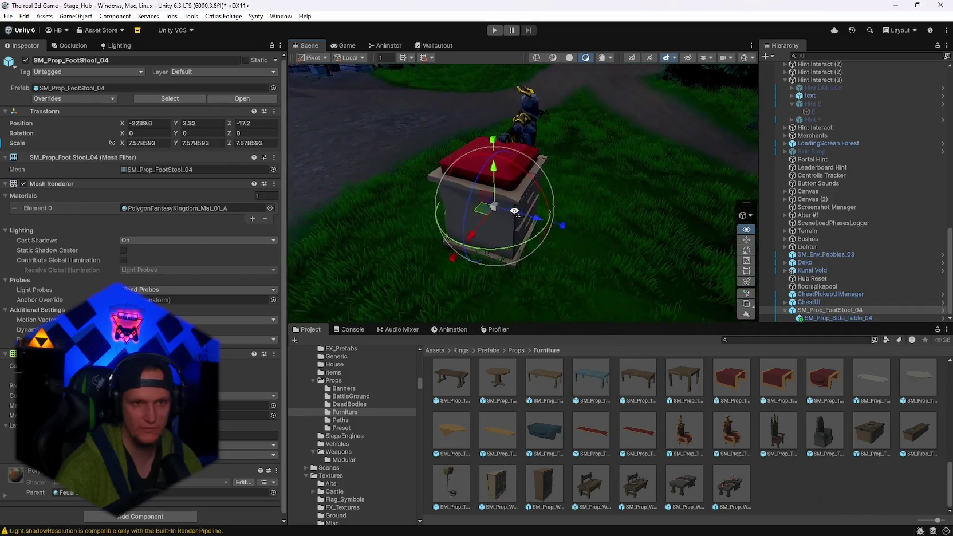
key("y")
key("ctrl+z")
mouse_move(587, 221)
left_mouse_down()
mouse_move(628, 212)
mouse_move(544, 220)
mouse_move(519, 232)
mouse_move(540, 159)
mouse_move(541, 177)
left_mouse_up()
scroll(534, 220, "up", 2)
scroll(840, 287, "up", 2)
scroll(840, 287, "up", 10)
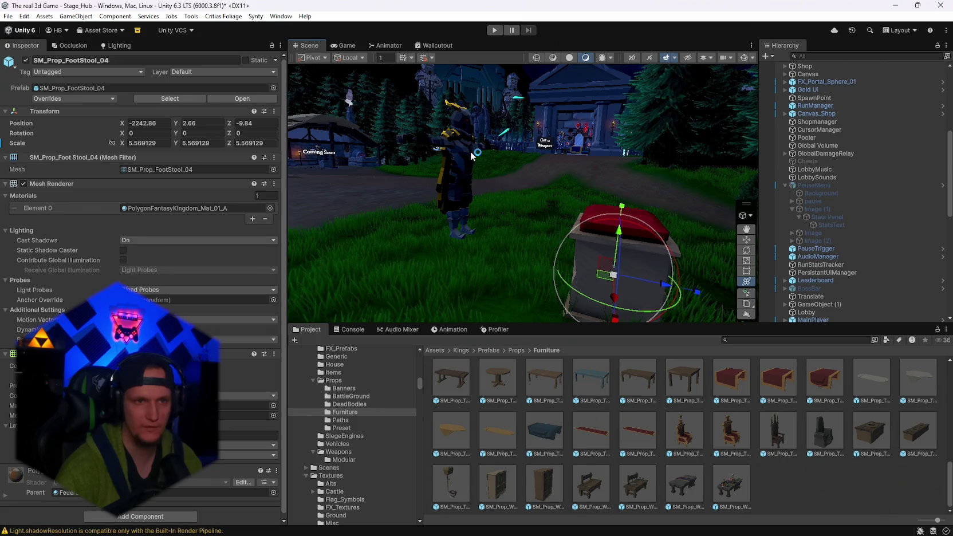
- Lower the MainPlayer character along Y
left_click(473, 155)
scroll(819, 240, "down", 3)
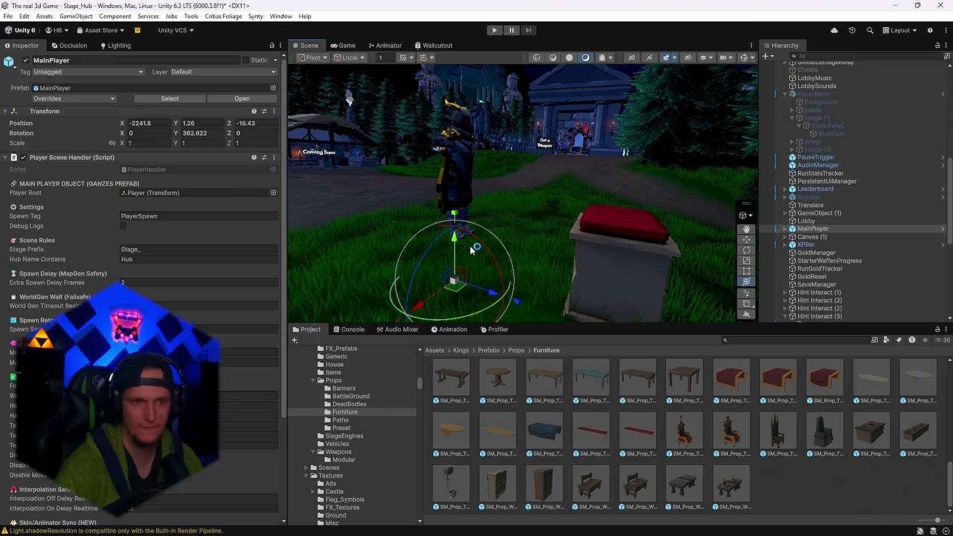
mouse_move(456, 244)
left_mouse_down()
mouse_move(457, 288)
mouse_move(691, 165)
mouse_move(550, 206)
mouse_move(595, 229)
mouse_move(602, 255)
mouse_move(610, 252)
left_mouse_up()
- Nudge SM_Prop_Side_Table_04 along Z and duplicate it
left_click(504, 212)
mouse_move(517, 241)
left_mouse_down()
mouse_move(415, 267)
mouse_move(117, 284)
left_mouse_up()
key("ctrl+d")
mouse_move(599, 231)
left_mouse_down()
mouse_move(570, 183)
mouse_move(590, 172)
mouse_move(481, 230)
mouse_move(634, 215)
mouse_move(565, 202)
mouse_move(683, 193)
left_mouse_up()
left_click(683, 194)
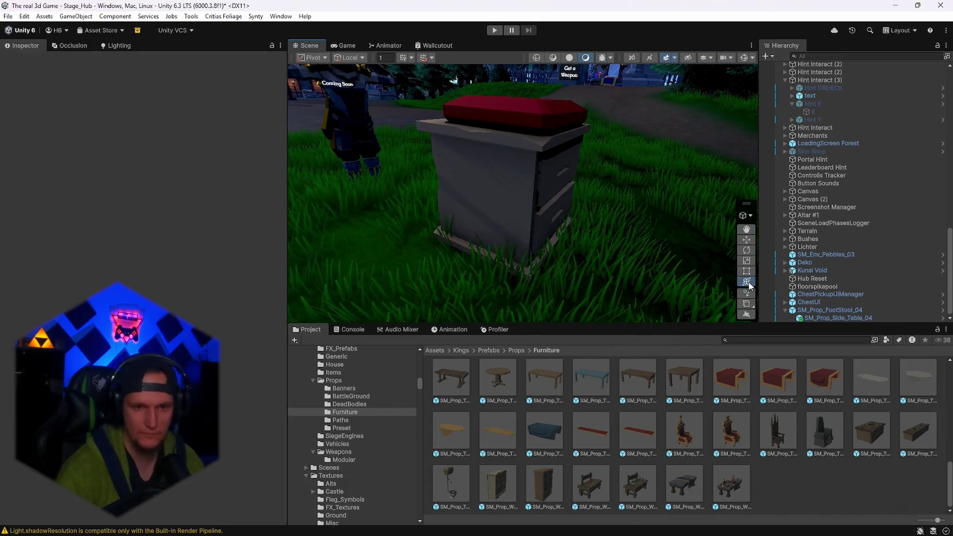
scroll(705, 432, "up", 8)
scroll(755, 439, "up", 3)
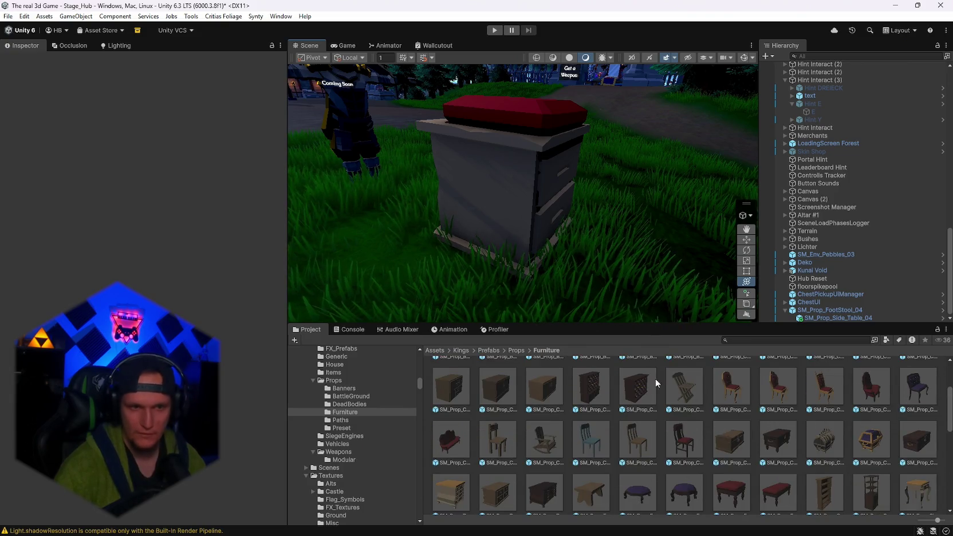
left_click(520, 211)
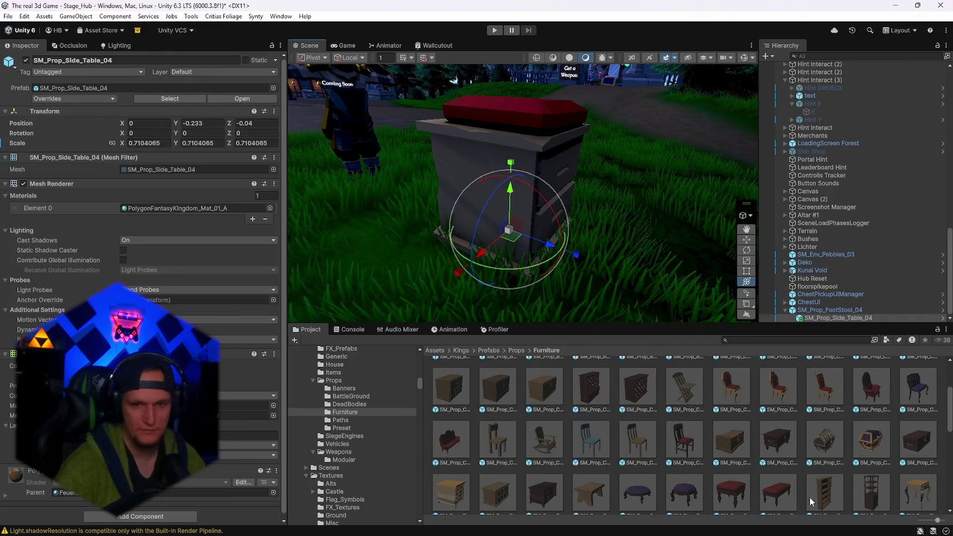
scroll(810, 501, "up", 3)
scroll(666, 434, "down", 8)
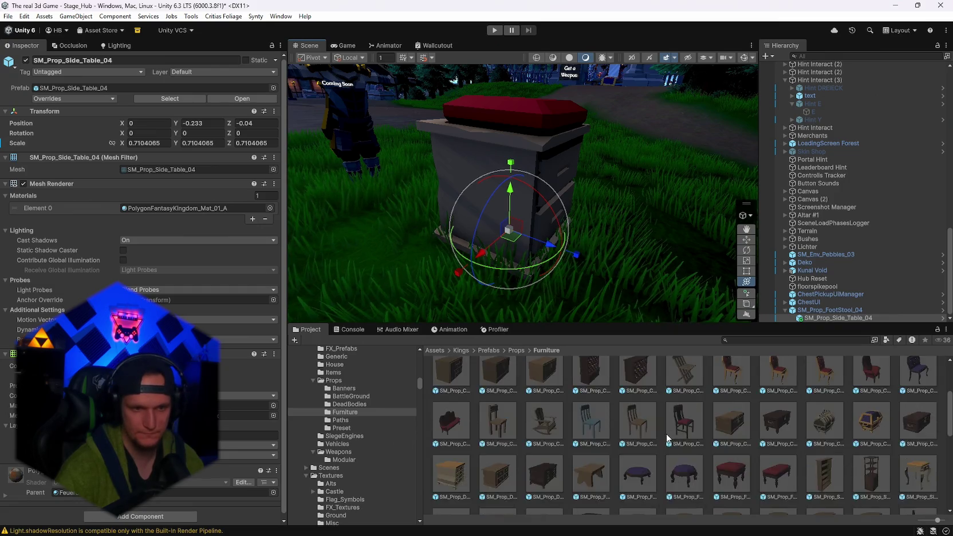
scroll(665, 439, "down", 5)
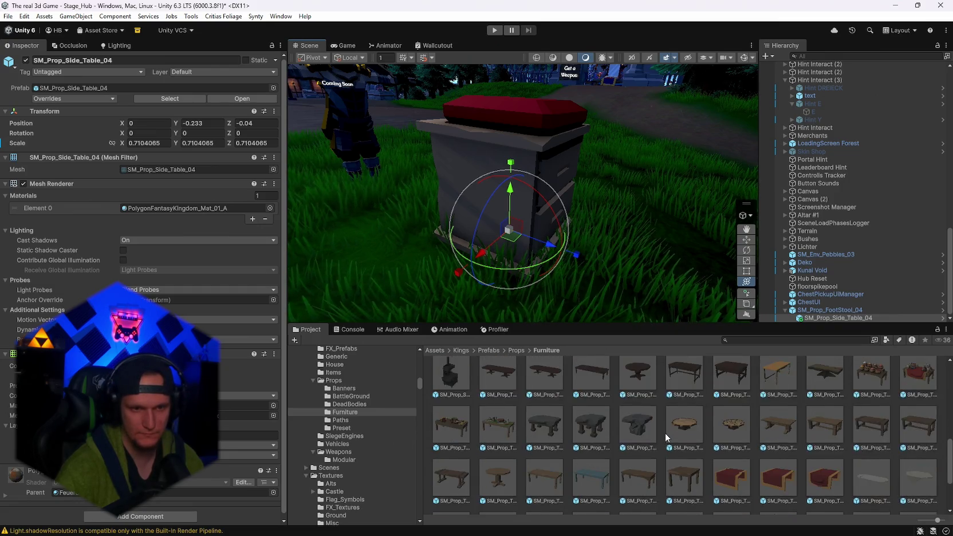
scroll(679, 447, "up", 1)
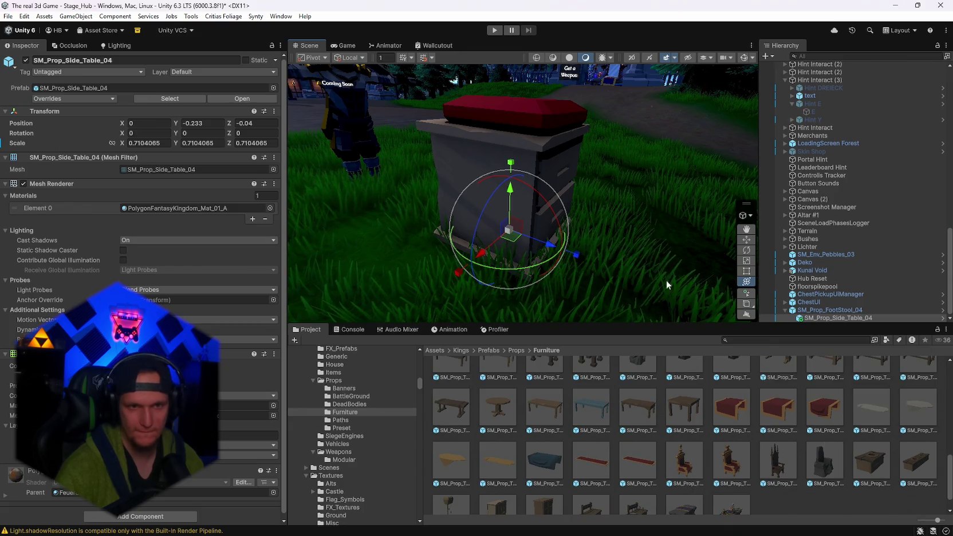
scroll(667, 285, "down", 3)
mouse_move(596, 268)
left_mouse_down()
mouse_move(643, 284)
mouse_move(567, 217)
left_mouse_up()
left_click(523, 184)
mouse_move(523, 184)
left_mouse_down()
mouse_move(632, 177)
mouse_move(624, 200)
left_mouse_up()
- Turn SM_Prop_TableCloth_01 a quarter on Y, parent it under the footstool, zero its position
mouse_move(520, 261)
left_mouse_down()
mouse_move(734, 248)
mouse_move(665, 240)
left_mouse_up()
left_click_drag(575, 213, 439, 189)
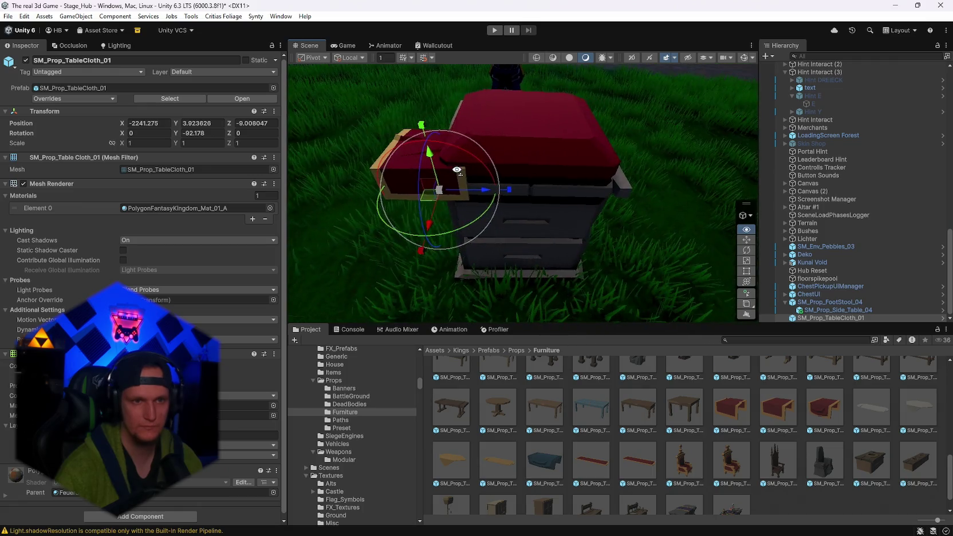
left_click_drag(806, 305, 814, 303)
left_click(148, 123)
type("0")
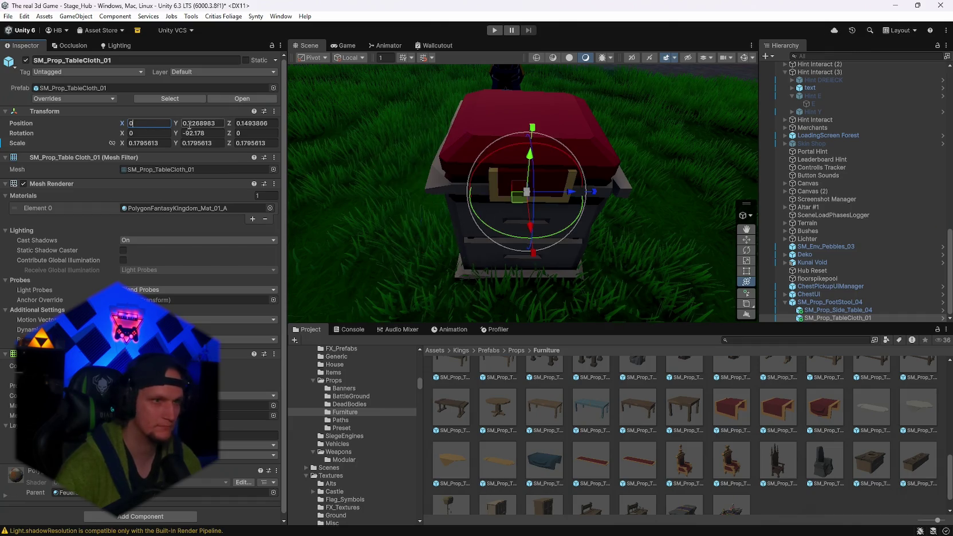
left_click(189, 123)
type("0")
key("Tab")
type("0")
key("Return")
- Nudge the side table on Z and fit the tablecloth over it
left_click_drag(454, 251, 610, 227)
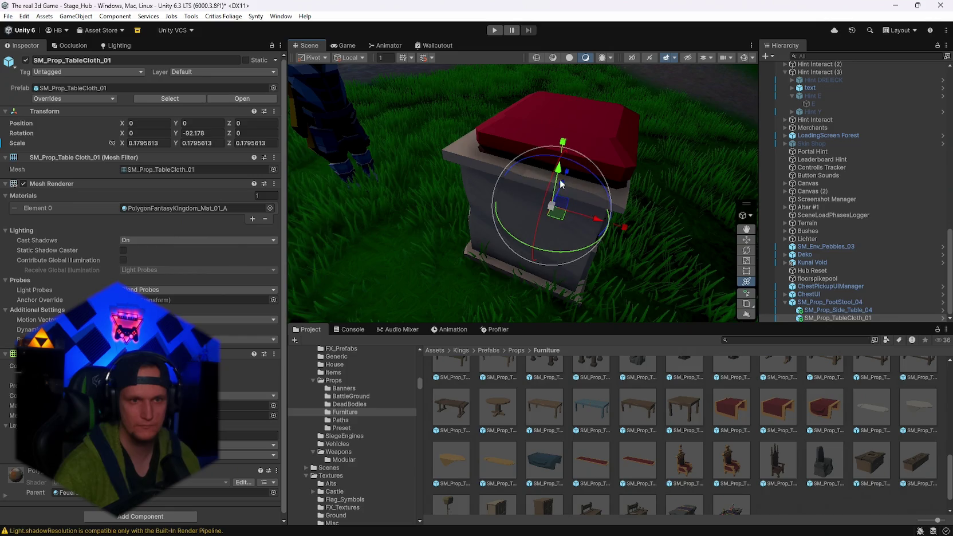
left_click(591, 232)
left_click_drag(578, 257, 588, 255)
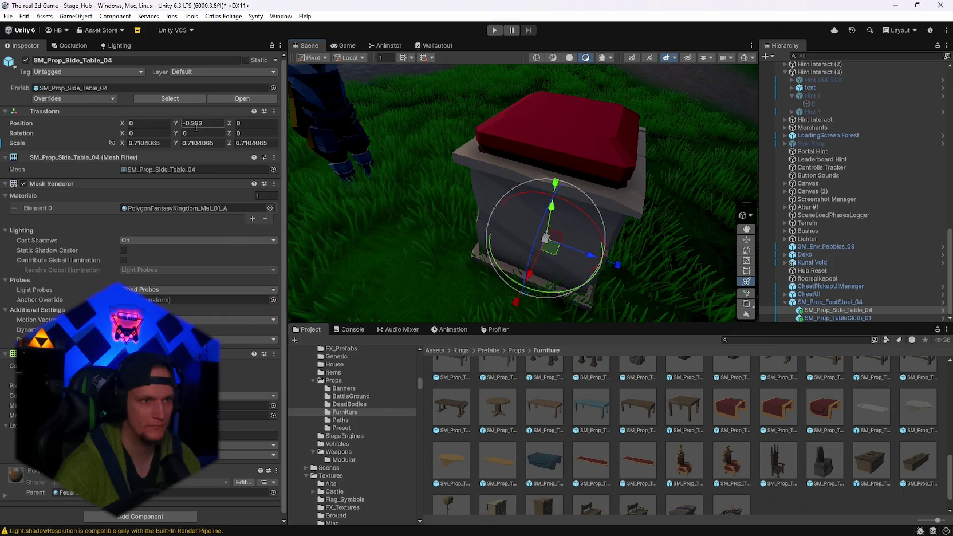
left_click(823, 318)
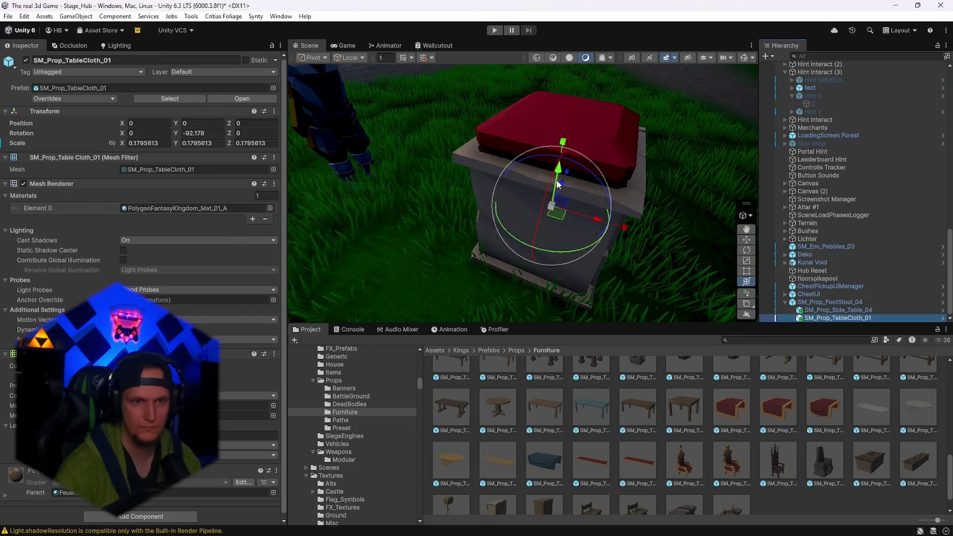
mouse_move(561, 131)
left_mouse_down()
mouse_move(561, 118)
mouse_move(596, 152)
mouse_move(627, 150)
left_mouse_up()
mouse_move(568, 116)
left_mouse_down()
mouse_move(559, 155)
mouse_move(583, 165)
left_mouse_up()
left_click_drag(573, 115, 564, 178)
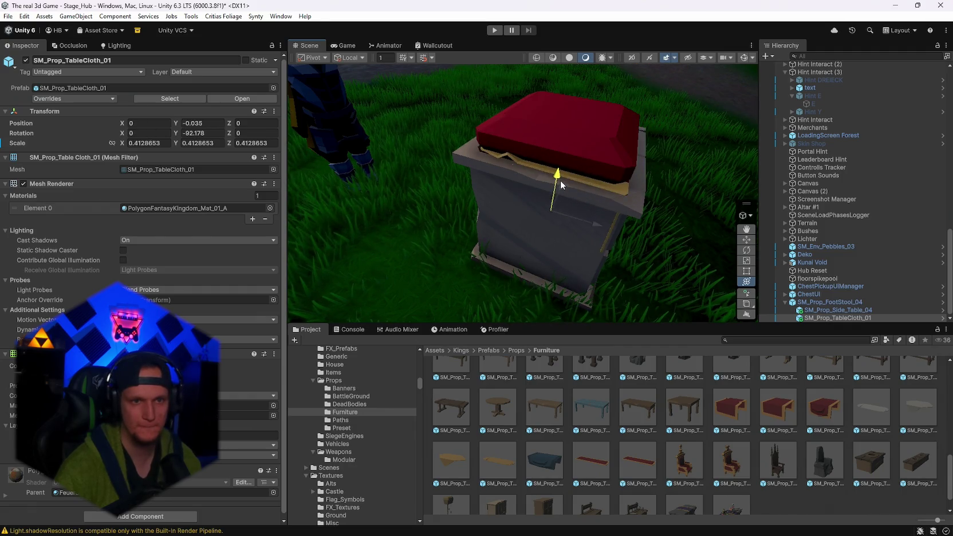
left_click_drag(556, 216, 579, 213)
mouse_move(550, 172)
left_mouse_down()
mouse_move(555, 191)
mouse_move(645, 156)
mouse_move(525, 145)
mouse_move(422, 111)
mouse_move(693, 117)
mouse_move(557, 215)
left_mouse_up()
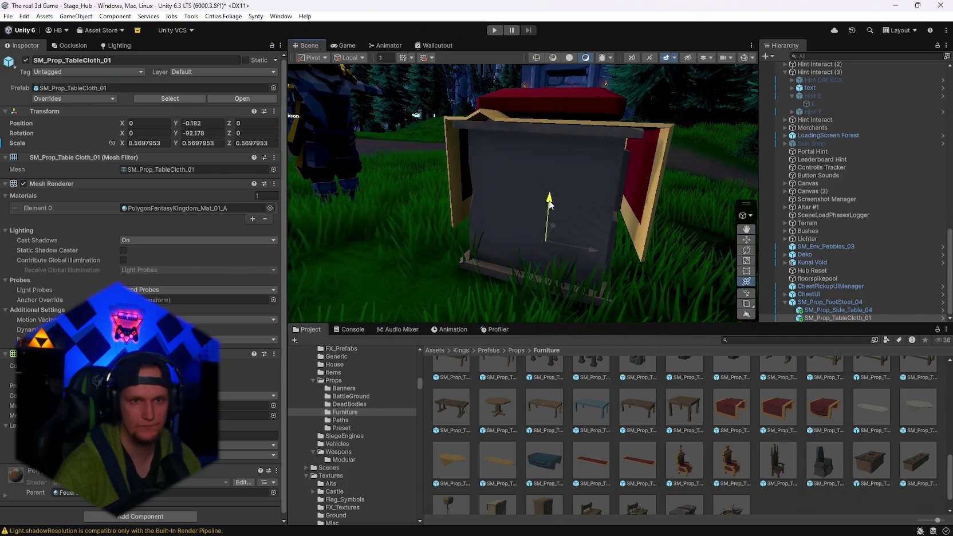
- Inspect the tablecloth from several angles, then delete it and skip the blue cloth
left_click_drag(752, 177, 684, 251)
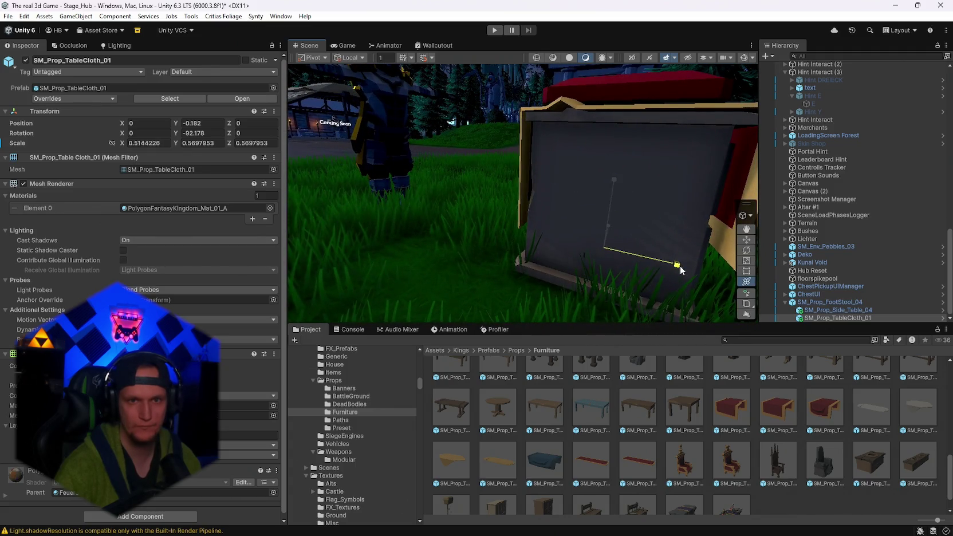
left_click_drag(673, 162, 610, 196)
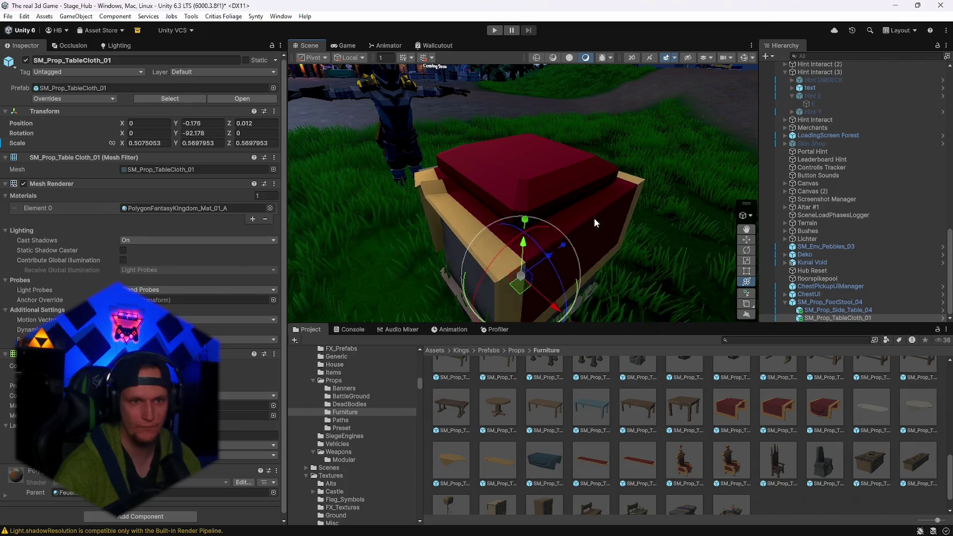
left_click_drag(707, 214, 689, 237)
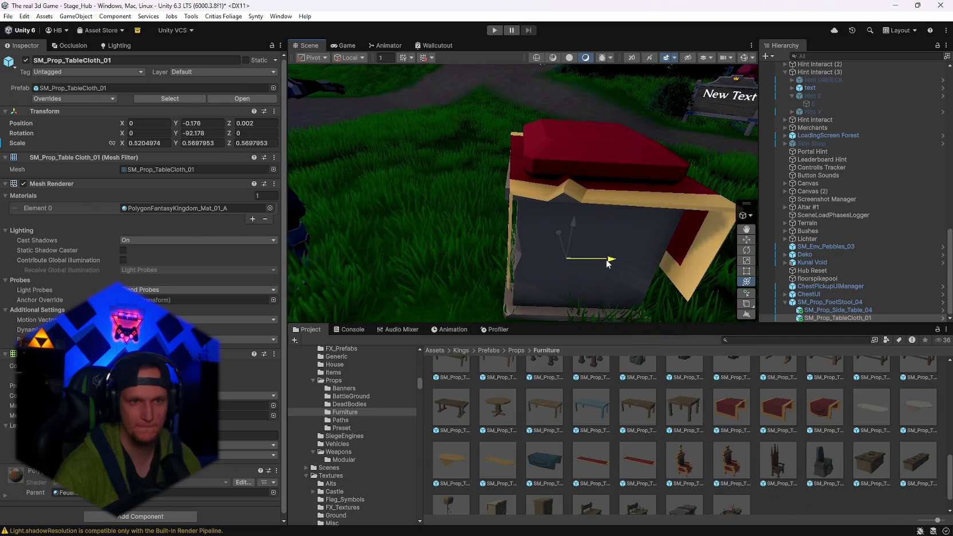
mouse_move(642, 246)
left_mouse_down()
mouse_move(690, 151)
mouse_move(427, 154)
mouse_move(710, 211)
mouse_move(903, 171)
mouse_move(844, 164)
mouse_move(674, 191)
mouse_move(646, 245)
left_mouse_up()
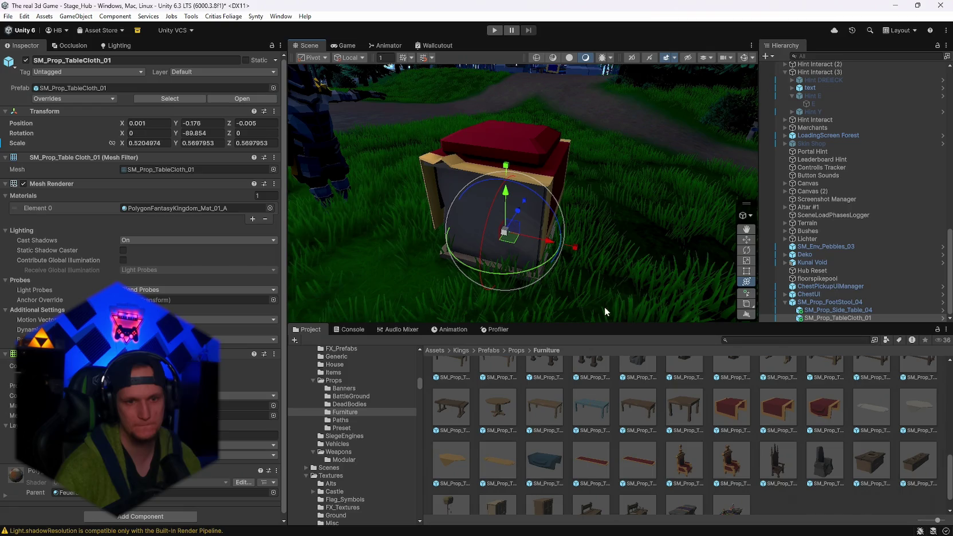
key("Delete")
mouse_move(537, 456)
left_mouse_down()
mouse_move(498, 199)
mouse_move(531, 231)
left_mouse_up()
key("Escape")
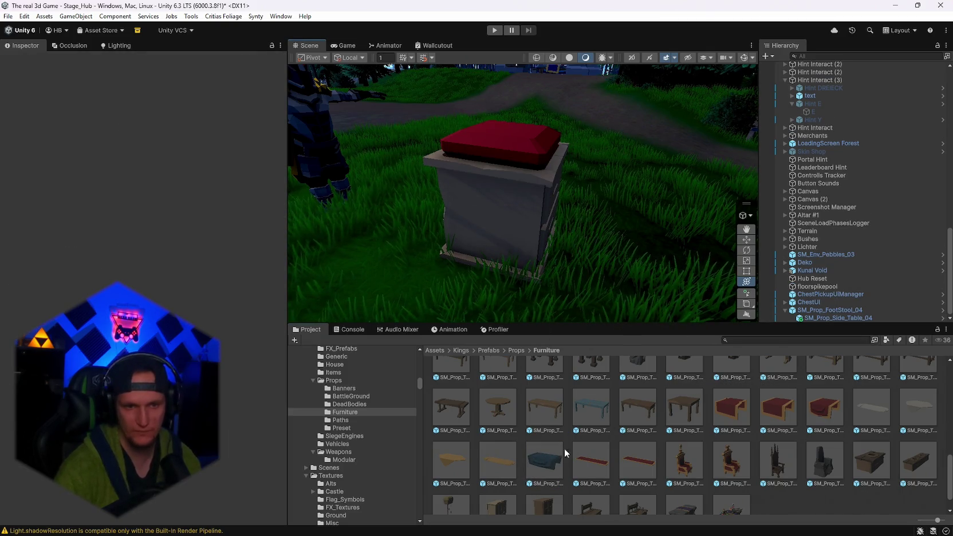
- Inspect the blue tablecloth prefab in the Project window
left_click(556, 458)
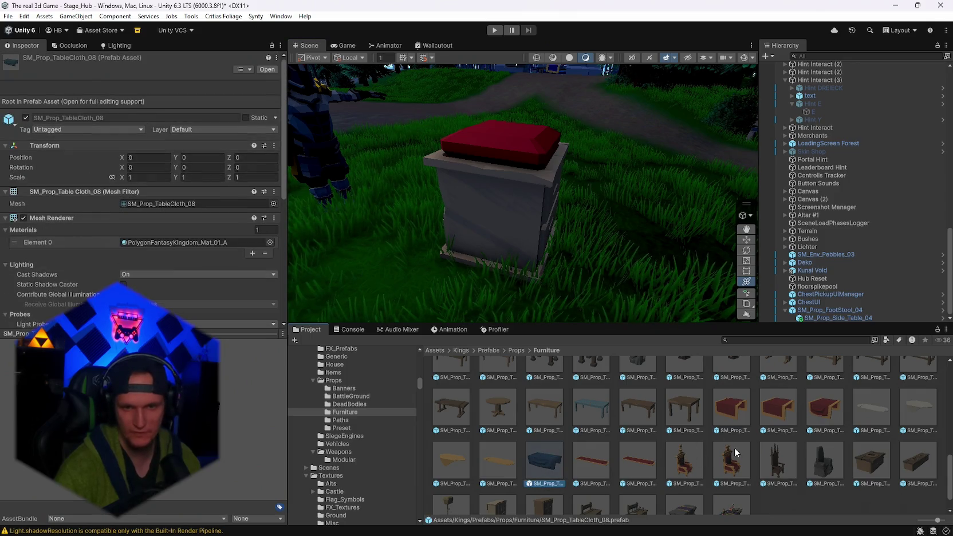
scroll(736, 453, "up", 2)
mouse_move(690, 209)
left_mouse_down()
mouse_move(559, 219)
mouse_move(573, 241)
left_mouse_up()
scroll(630, 421, "down", 2)
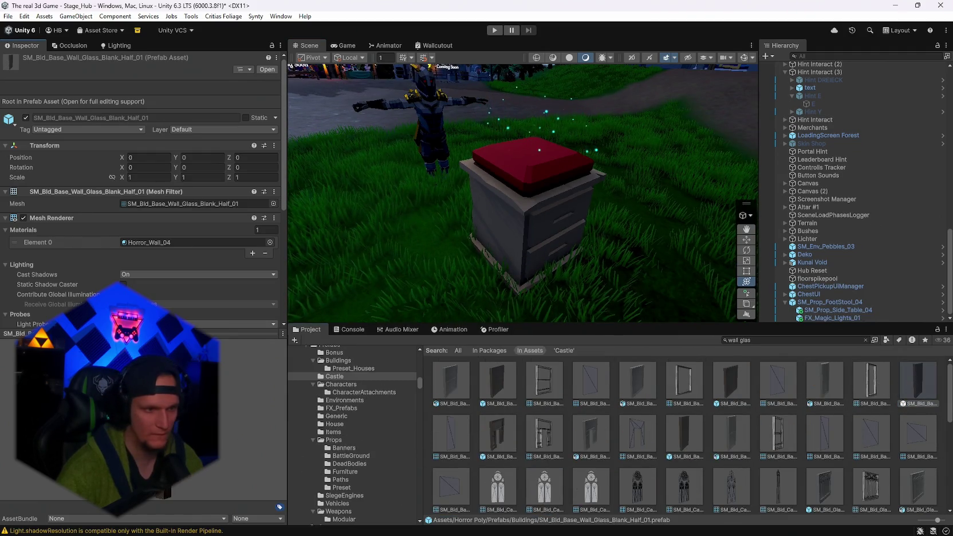
- Inspect the half glass wall, glass window, box wall and glasshouse half wall meshes
left_click(686, 444)
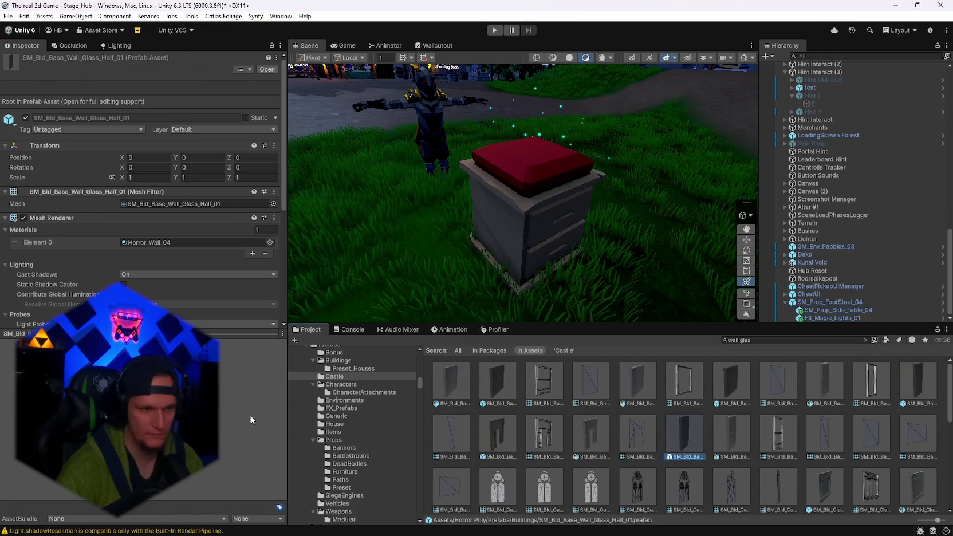
scroll(700, 451, "down", 10)
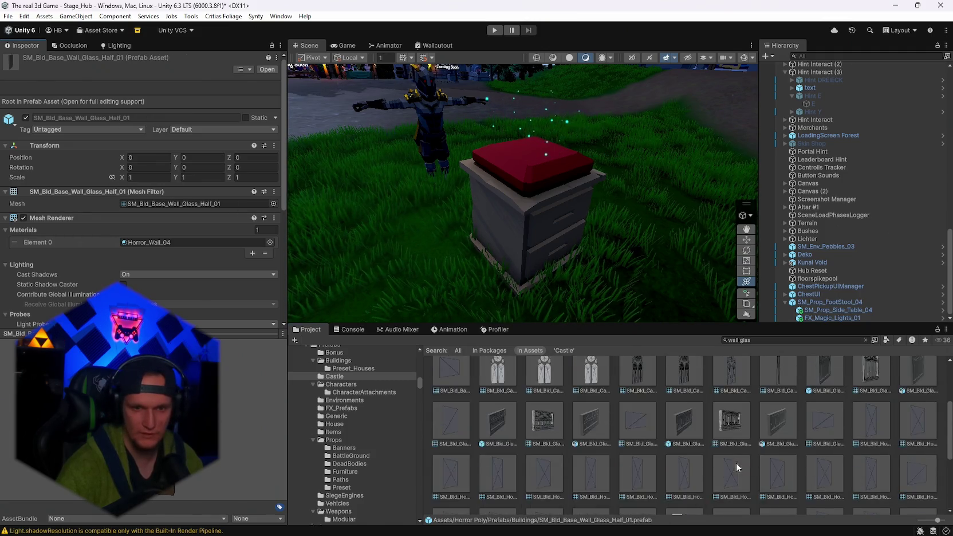
scroll(736, 458, "down", 1)
left_click(679, 485)
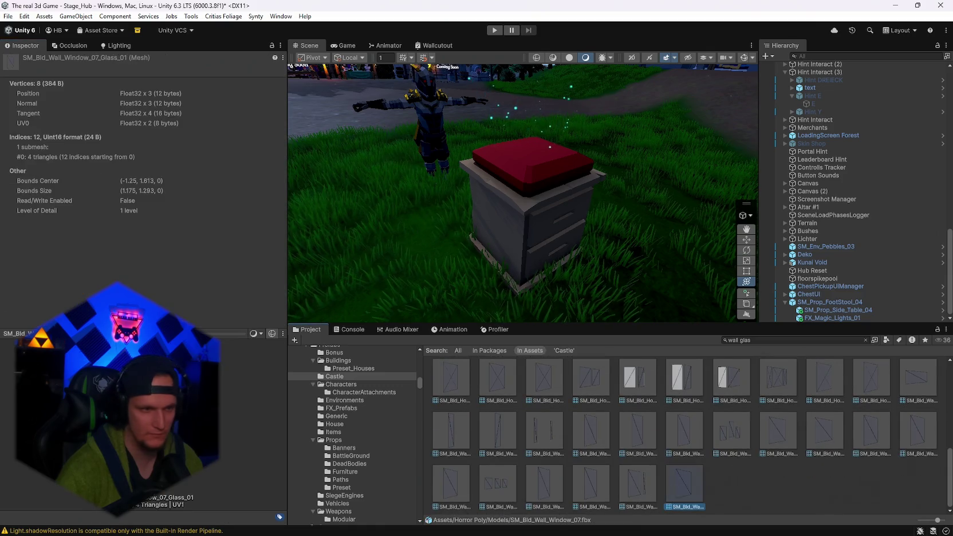
scroll(569, 442, "up", 2)
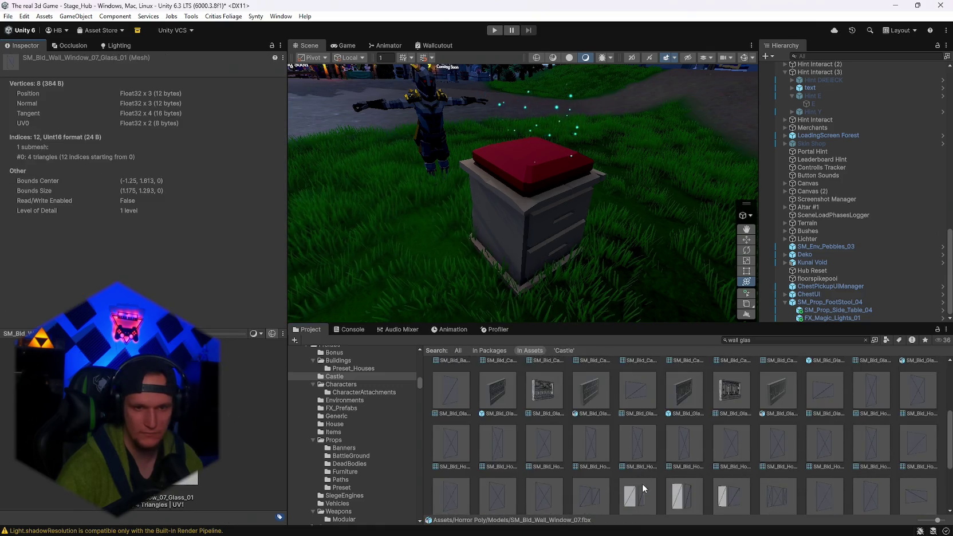
left_click(638, 483)
scroll(544, 444, "up", 1)
left_click(549, 443)
scroll(785, 449, "up", 2)
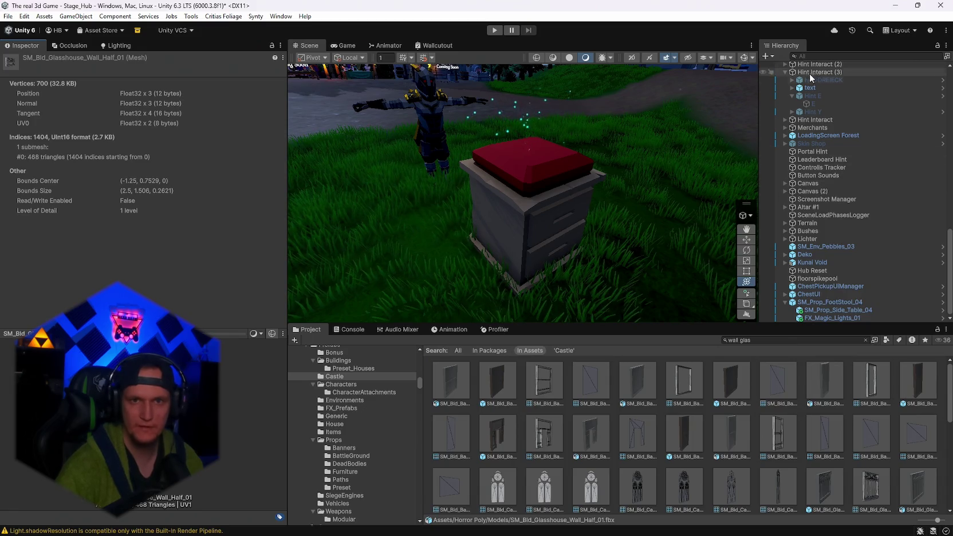
left_click(768, 56)
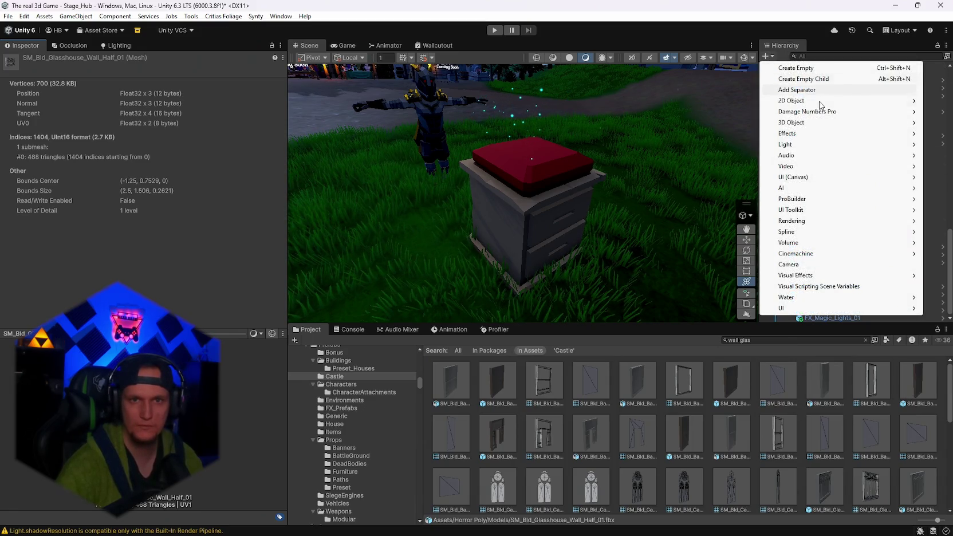
- Add a cube with the glass wall mesh, widened, heightened and lowered over the table
mouse_move(809, 122)
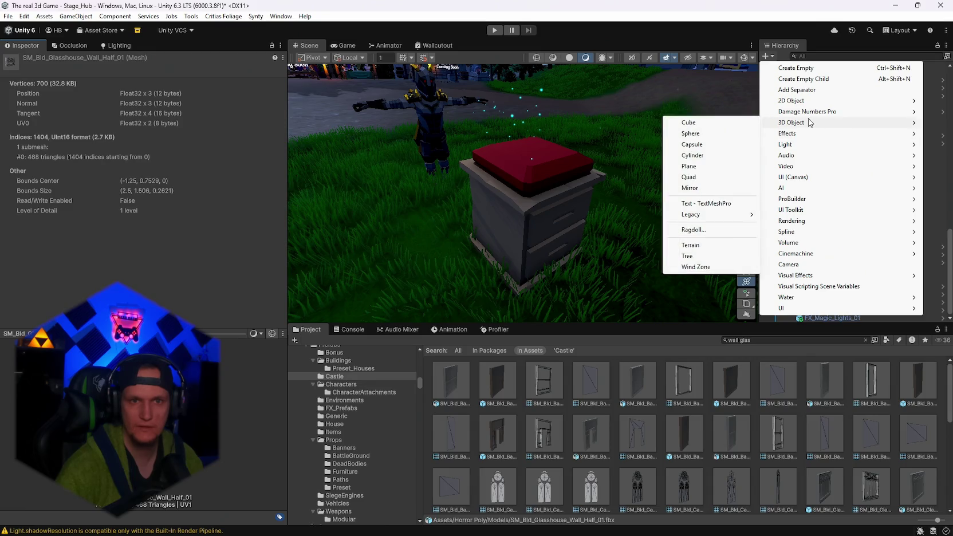
left_click(733, 123)
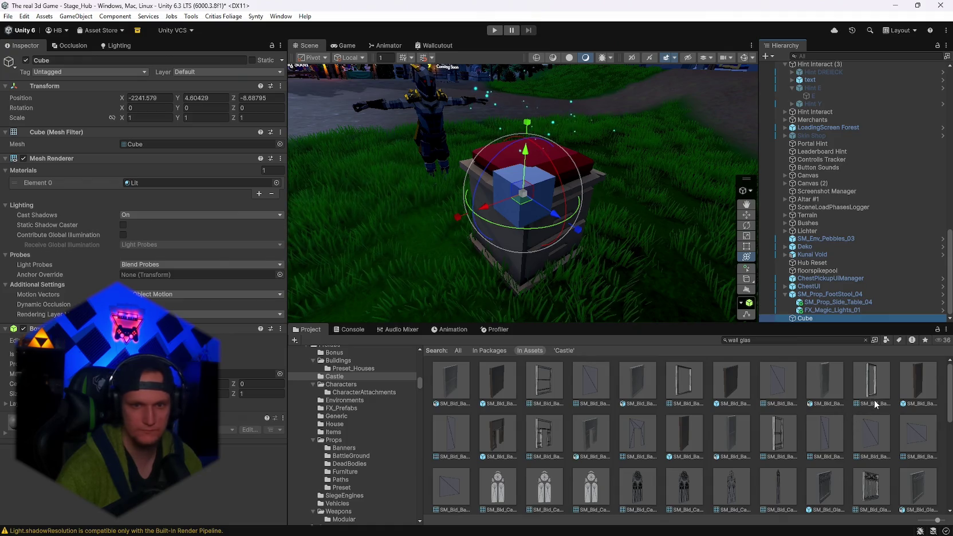
left_click_drag(141, 147, 143, 145)
left_click_drag(457, 255, 319, 270)
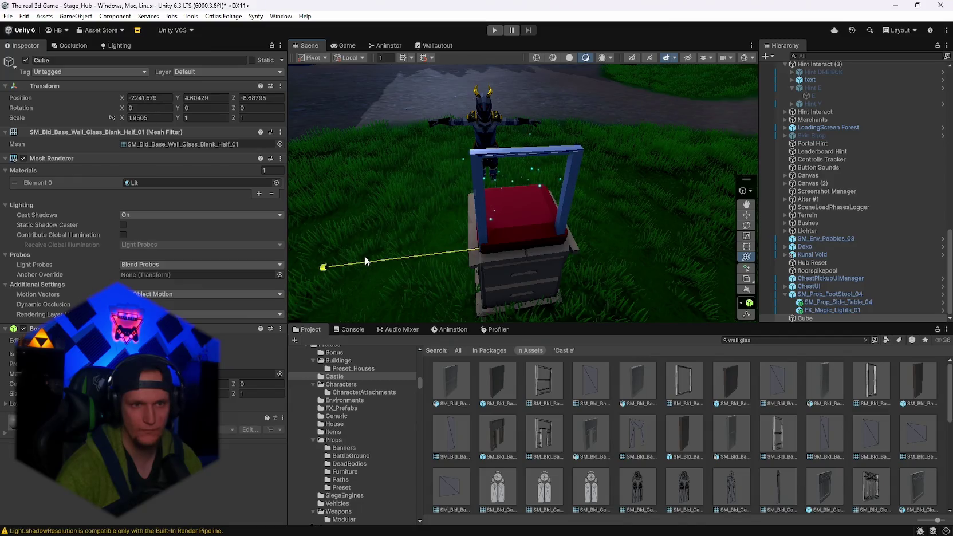
left_click_drag(610, 207, 707, 202)
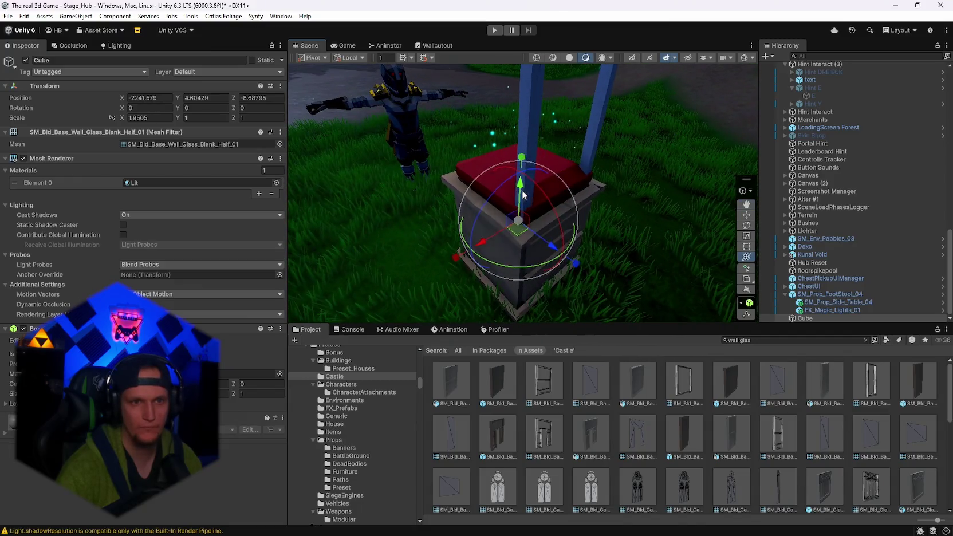
left_click_drag(508, 185, 535, 203)
mouse_move(550, 217)
left_mouse_down()
mouse_move(593, 279)
mouse_move(558, 290)
mouse_move(424, 275)
mouse_move(417, 261)
mouse_move(458, 269)
mouse_move(436, 262)
mouse_move(399, 266)
mouse_move(951, 189)
mouse_move(13, 179)
mouse_move(52, 212)
mouse_move(86, 220)
mouse_move(173, 205)
mouse_move(151, 186)
mouse_move(87, 198)
mouse_move(84, 210)
mouse_move(32, 195)
mouse_move(476, 174)
left_mouse_up()
mouse_move(577, 135)
left_mouse_down()
mouse_move(576, 118)
mouse_move(607, 124)
mouse_move(261, 120)
mouse_move(210, 159)
mouse_move(421, 216)
mouse_move(446, 235)
mouse_move(425, 232)
mouse_move(462, 232)
left_mouse_up()
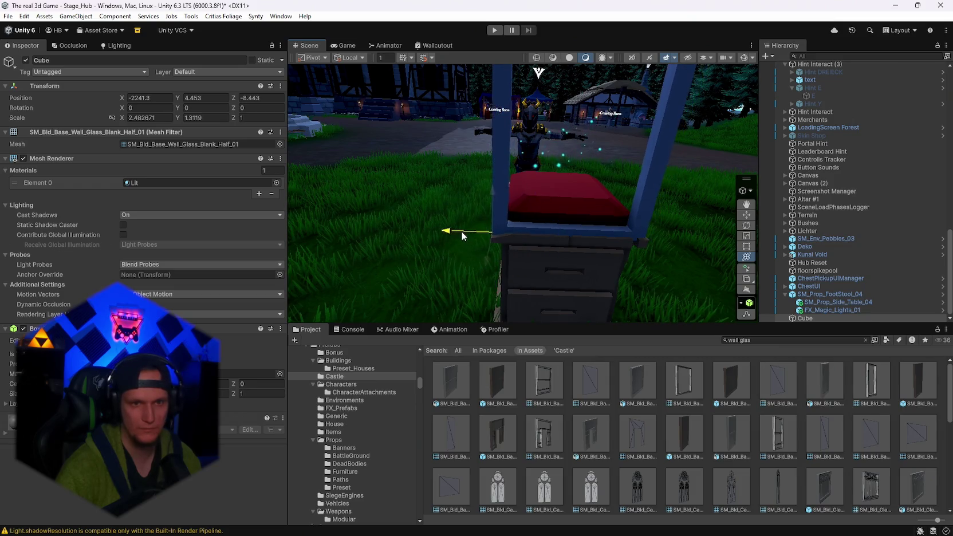
- Nudge the glass panel along X and duplicate it as Cube (1)
mouse_move(615, 223)
left_mouse_down()
mouse_move(697, 225)
mouse_move(517, 232)
mouse_move(481, 192)
mouse_move(745, 260)
left_mouse_up()
key("ctrl+d")
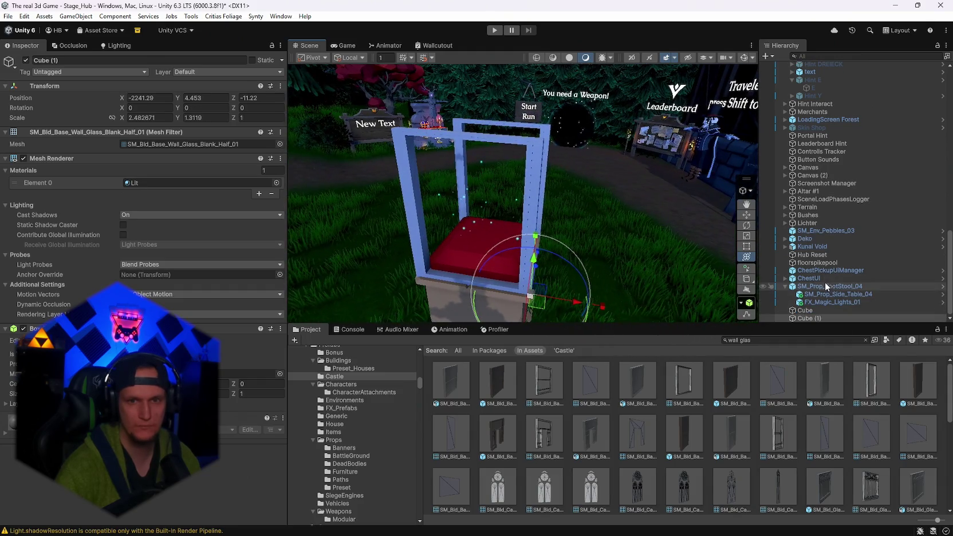
left_click(821, 310, "ctrl")
- Make Cube and Cube (1) taller, then turn Cube (2) to 90° on Y to close one side
left_click_drag(534, 240, 593, 194)
left_click(566, 222)
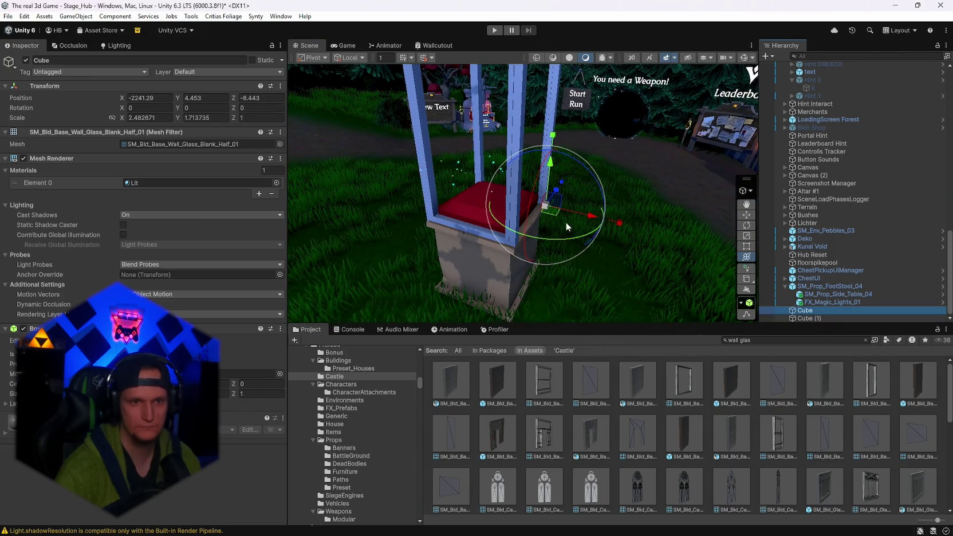
left_click(206, 108)
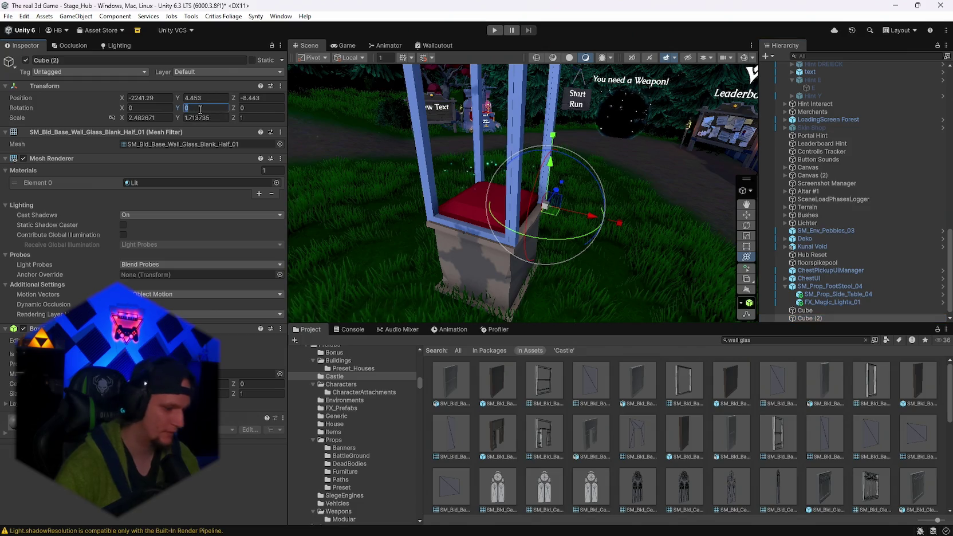
type("90")
mouse_move(548, 210)
left_mouse_down()
mouse_move(458, 280)
mouse_move(450, 249)
mouse_move(414, 261)
mouse_move(444, 251)
mouse_move(424, 249)
mouse_move(449, 251)
left_mouse_up()
- Duplicate the side panel as Cube (3) and move it to the opposite open side
mouse_move(663, 193)
left_mouse_down()
mouse_move(497, 159)
mouse_move(476, 43)
mouse_move(662, 53)
mouse_move(861, 45)
mouse_move(901, 30)
mouse_move(826, 35)
mouse_move(820, 87)
mouse_move(846, 213)
left_mouse_up()
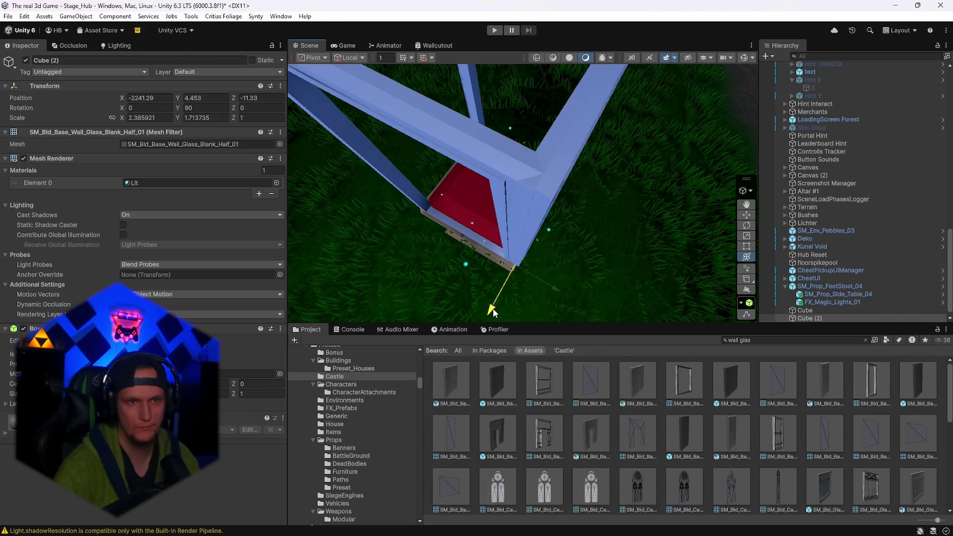
mouse_move(491, 311)
left_mouse_down()
mouse_move(541, 318)
mouse_move(578, 124)
mouse_move(534, 156)
mouse_move(412, 168)
mouse_move(72, 103)
mouse_move(17, 103)
mouse_move(416, 190)
left_mouse_up()
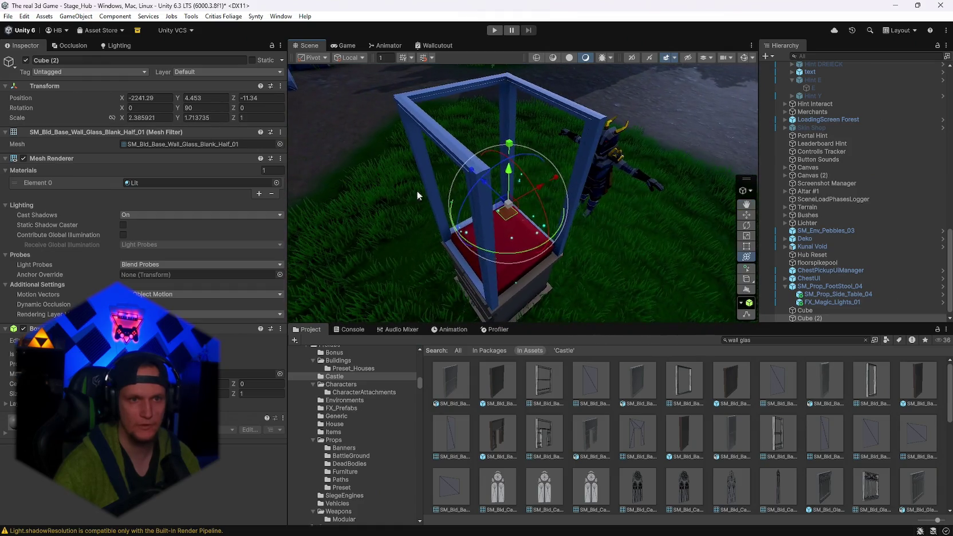
key("ctrl+d")
left_click_drag(493, 195, 540, 240)
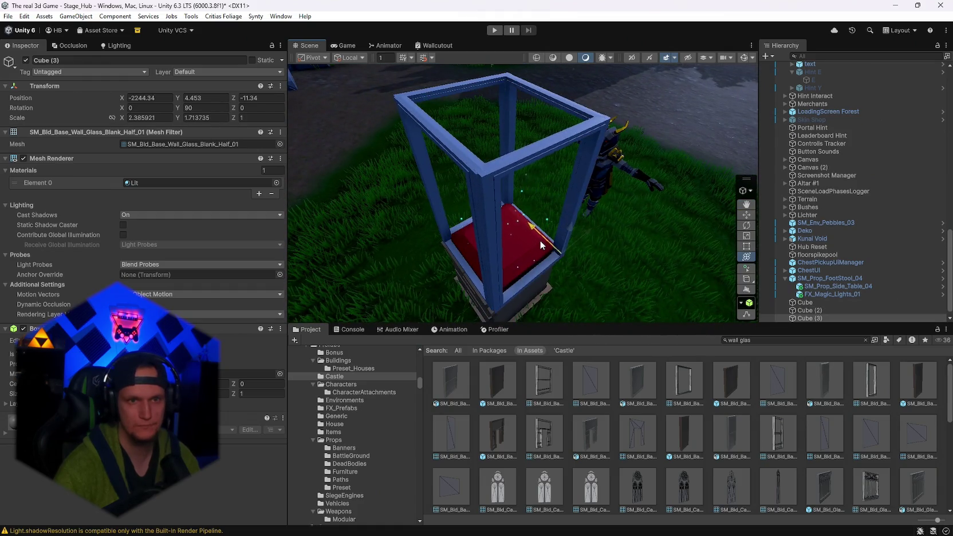
- Align Cube (3) and Cube (2) with the case corners, Cube (2) at -2241.41, 4.453, -11.34
key("f")
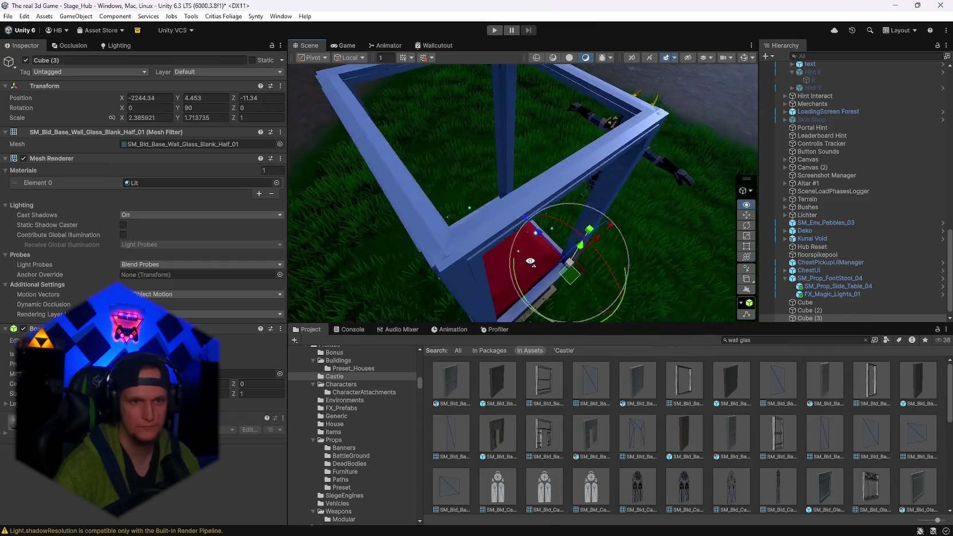
mouse_move(536, 227)
left_mouse_down()
mouse_move(628, 194)
mouse_move(430, 180)
mouse_move(409, 59)
left_mouse_up()
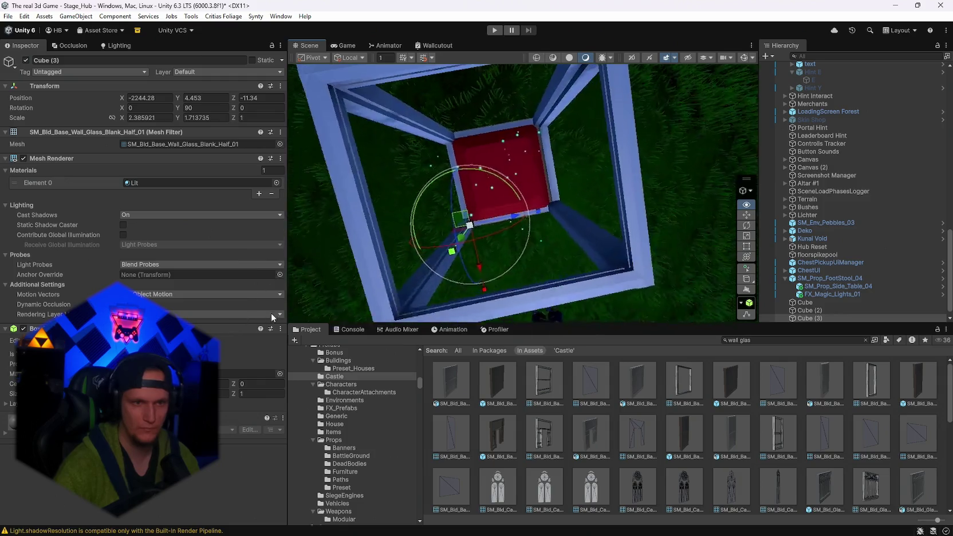
left_click(530, 202)
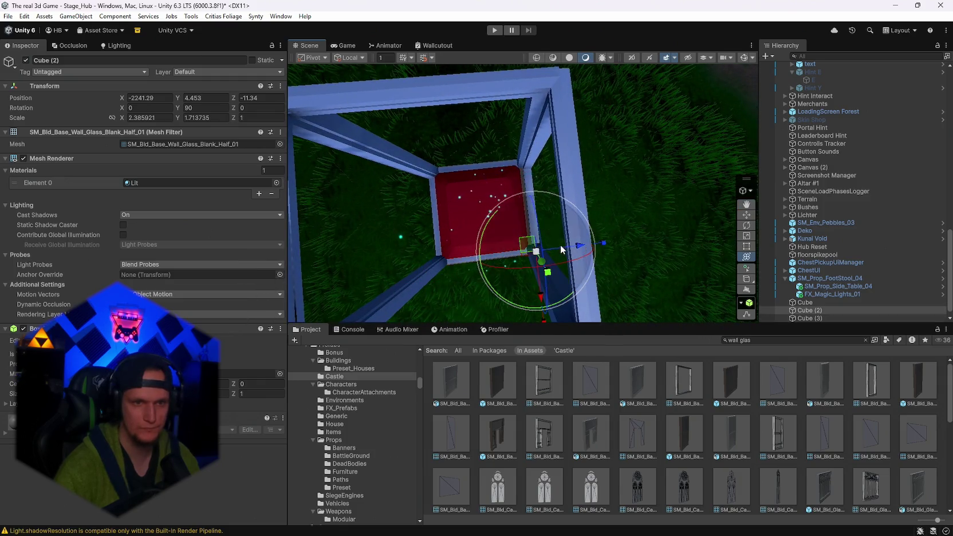
mouse_move(564, 250)
left_mouse_down()
mouse_move(579, 204)
mouse_move(543, 21)
mouse_move(564, 25)
mouse_move(563, 10)
mouse_move(568, 525)
left_mouse_up()
mouse_move(590, 440)
left_mouse_down()
mouse_move(583, 150)
mouse_move(580, 171)
mouse_move(582, 163)
mouse_move(653, 190)
mouse_move(624, 197)
left_mouse_up()
mouse_move(555, 145)
left_mouse_down()
mouse_move(544, 148)
mouse_move(558, 184)
left_mouse_up()
left_click(594, 285)
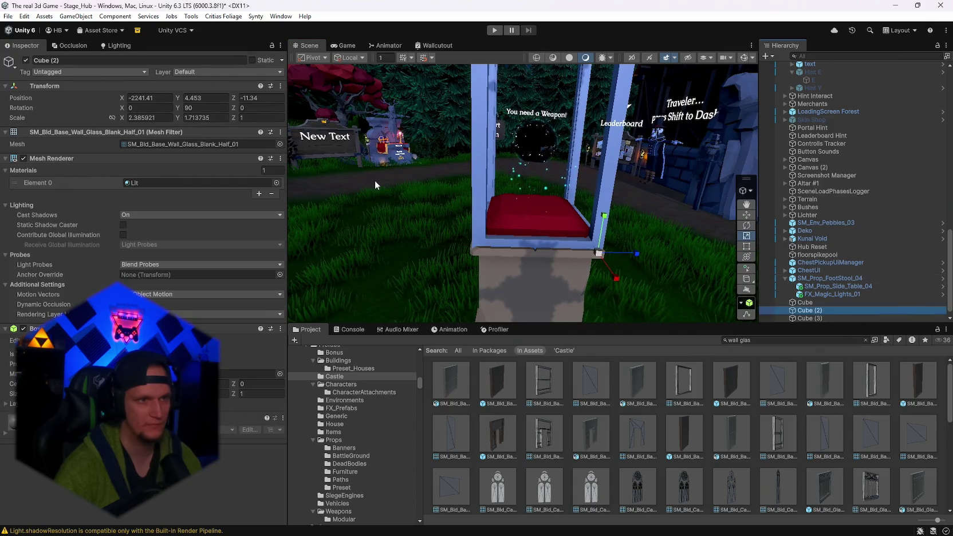
left_click_drag(636, 170, 665, 172)
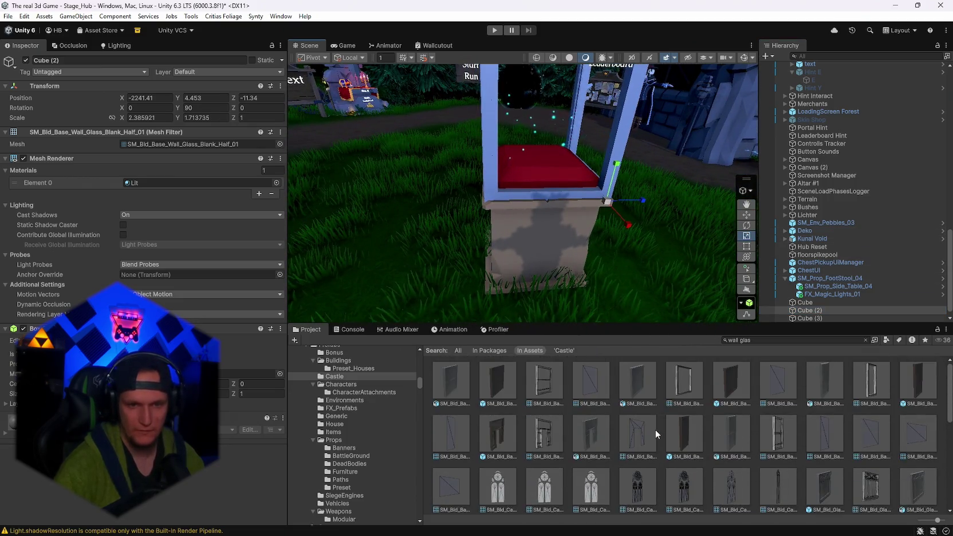
scroll(620, 171, "down", 3)
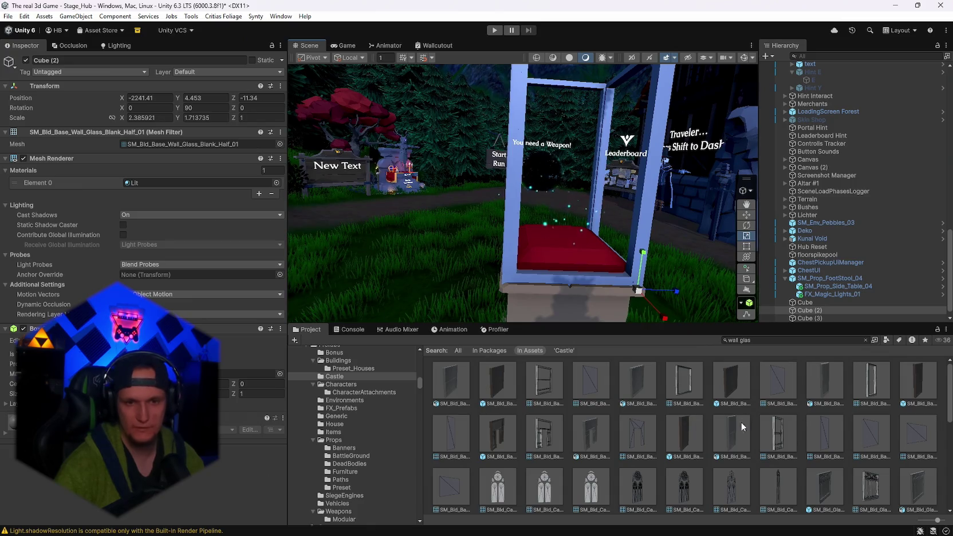
mouse_move(589, 250)
left_mouse_down()
mouse_move(711, 212)
mouse_move(590, 224)
left_mouse_up()
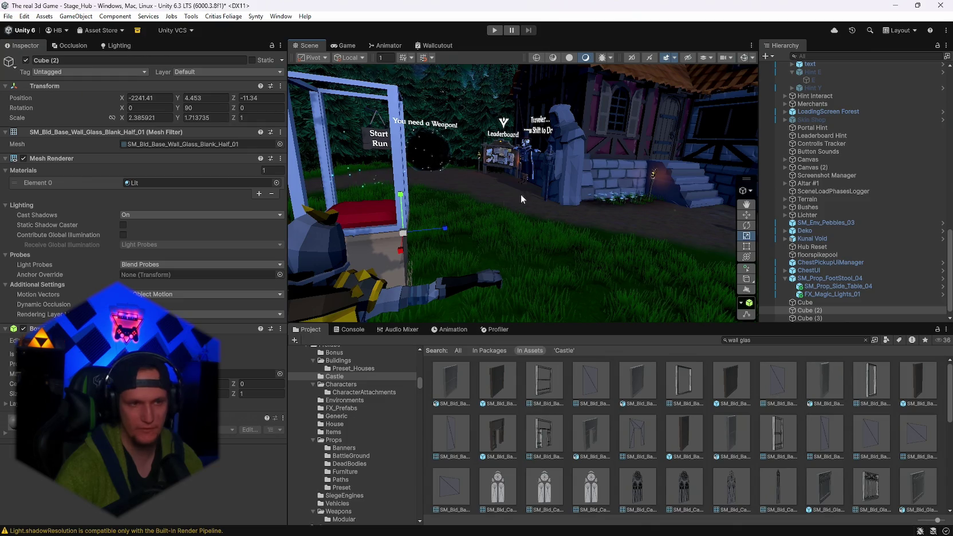
key("f")
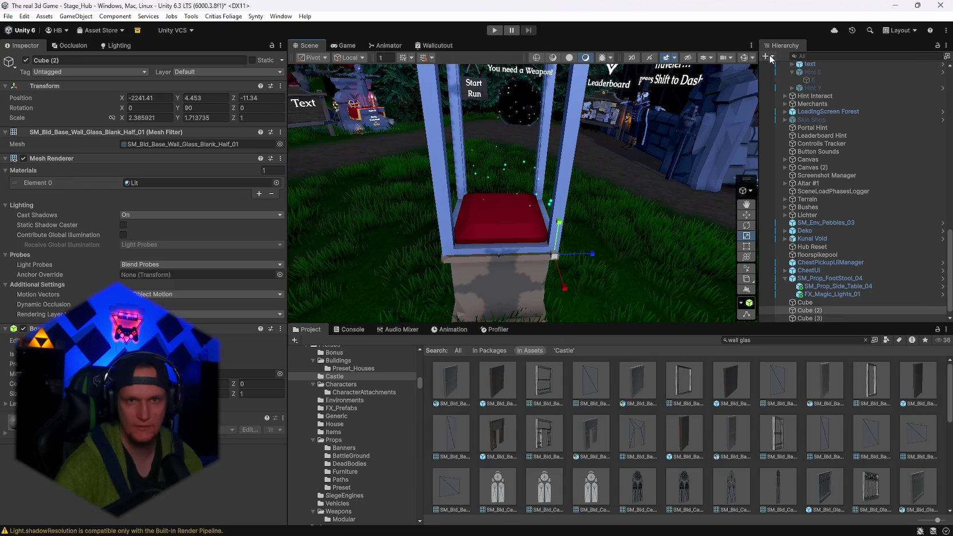
- Add Cube (4) with the SM_Bld_Base_Wall_Glass_Blank_01_Glass mesh
left_click(768, 55)
mouse_move(806, 138)
left_click(742, 133)
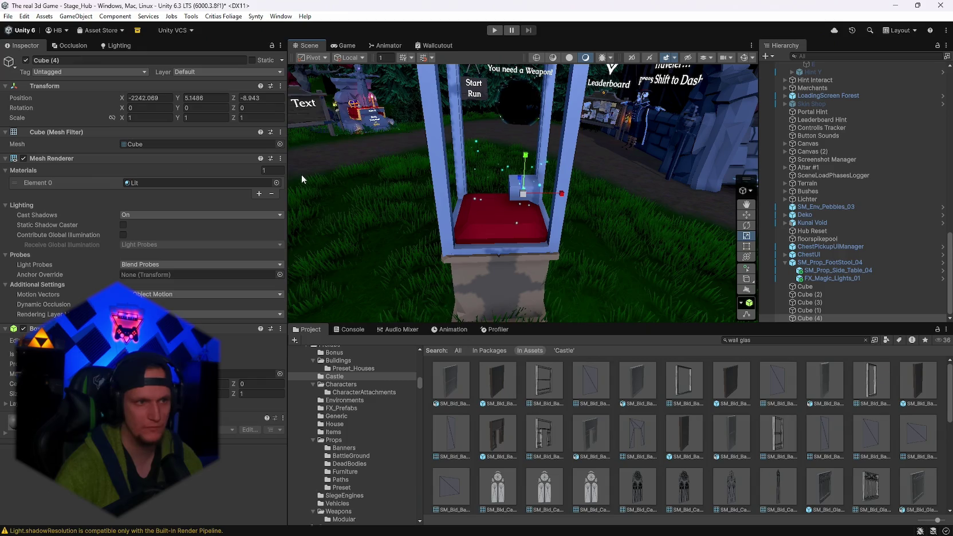
left_click_drag(182, 149, 170, 148)
mouse_move(584, 199)
left_mouse_down()
mouse_move(523, 261)
mouse_move(659, 198)
mouse_move(615, 239)
left_mouse_up()
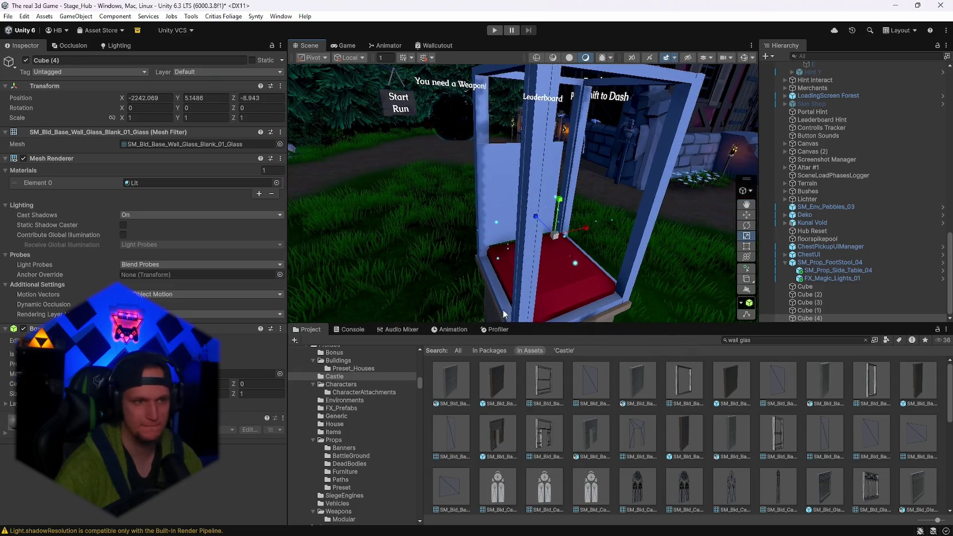
- Reveal the Lit material's folder in the Project window and reselect the new glass cube
left_click(170, 184)
right_click(728, 456)
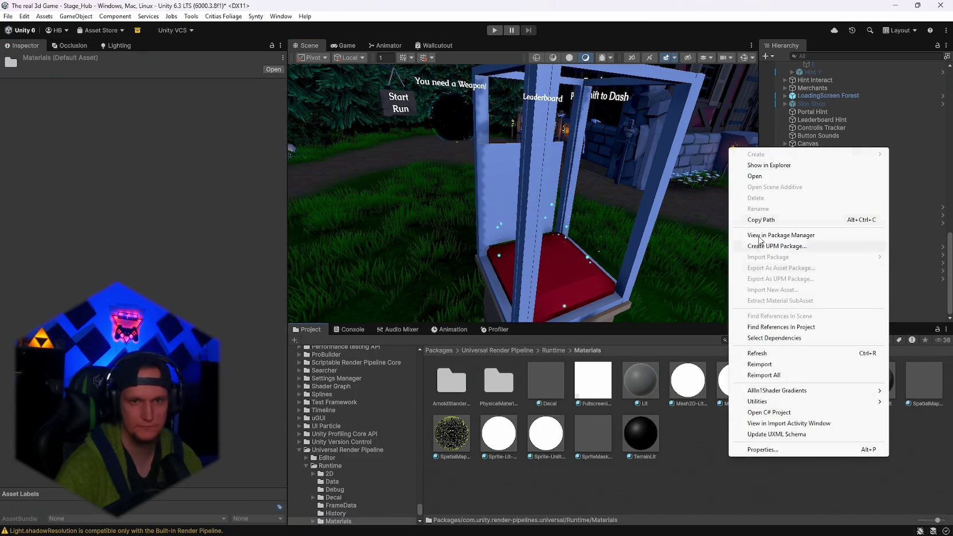
left_click(681, 465)
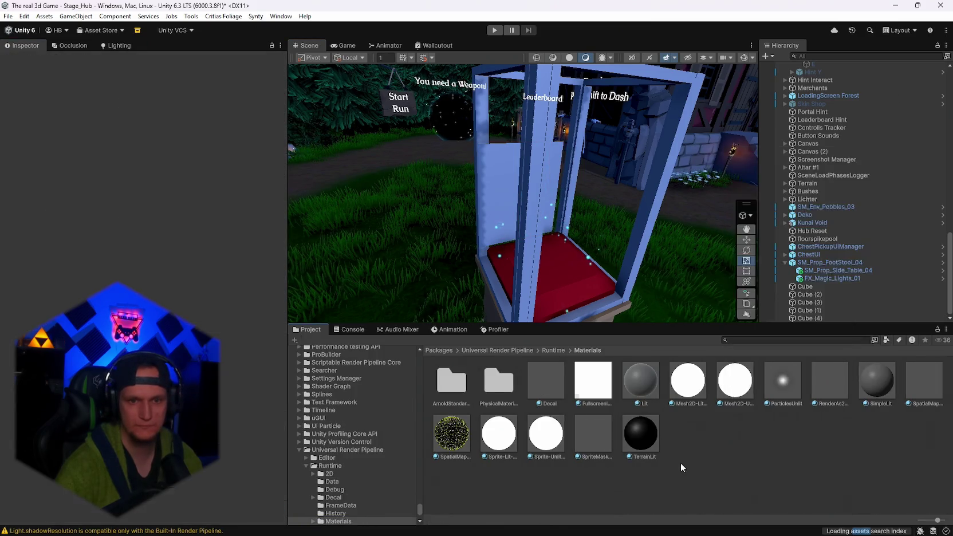
right_click(681, 464)
left_click(611, 512)
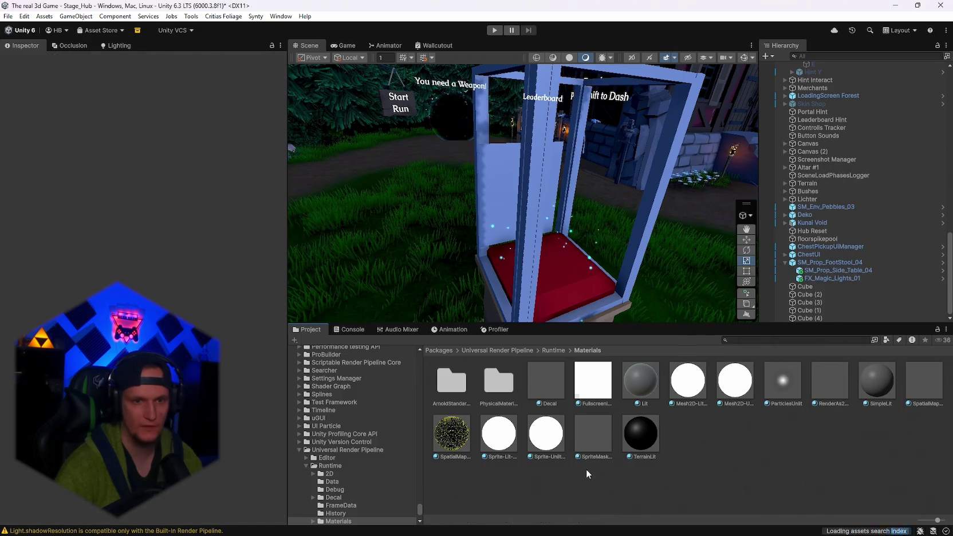
left_click(510, 181)
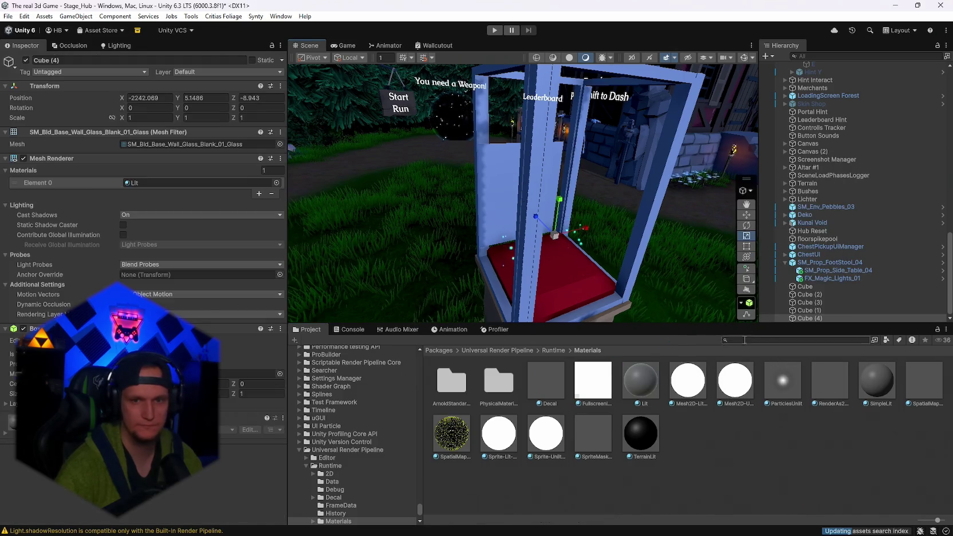
- Open the Stage_Forest prefabs folder and its Event POI subfolder
right_click(755, 412)
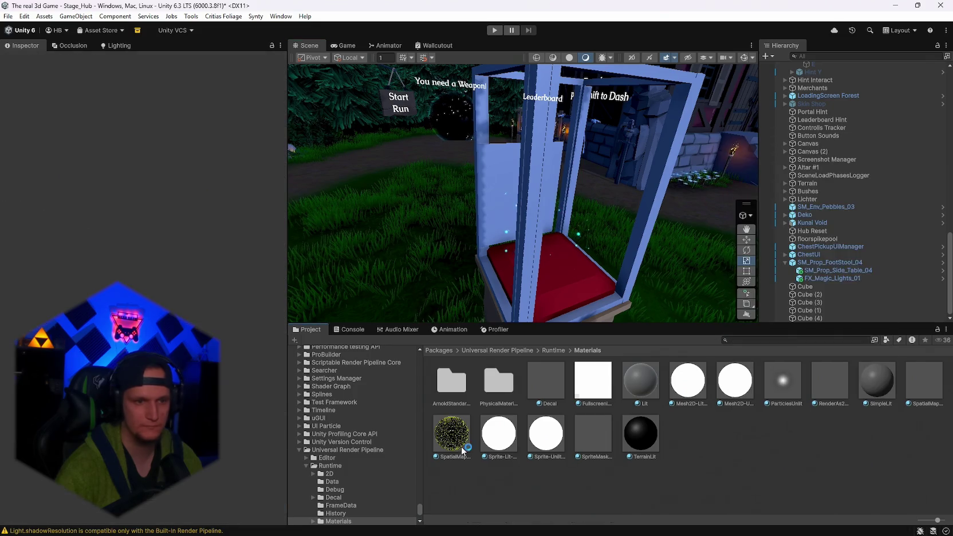
scroll(369, 483, "down", 5)
scroll(363, 468, "down", 5)
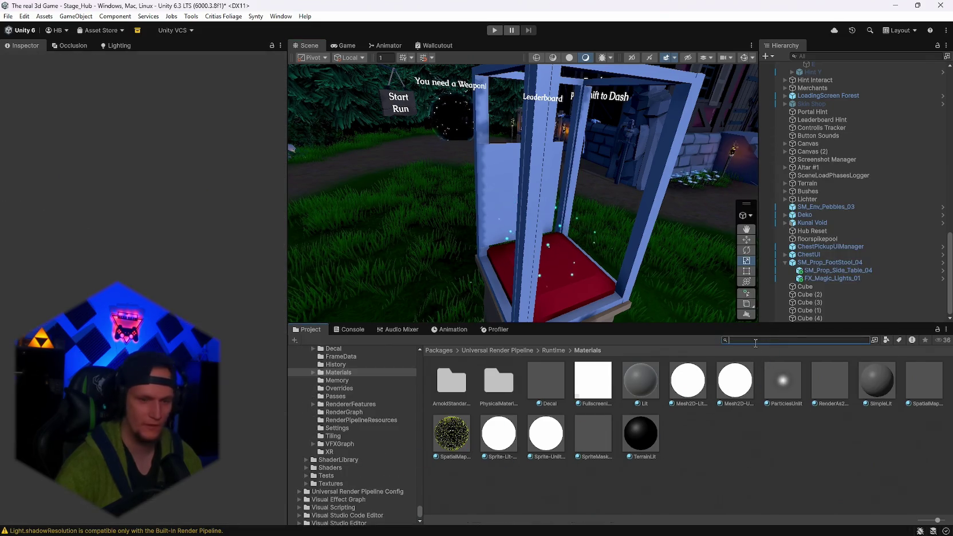
type("poi")
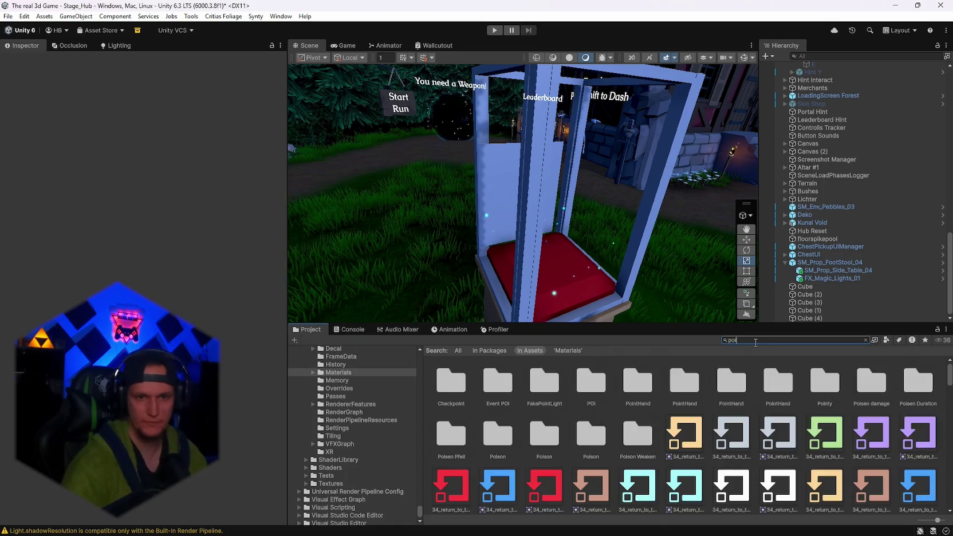
type("stage")
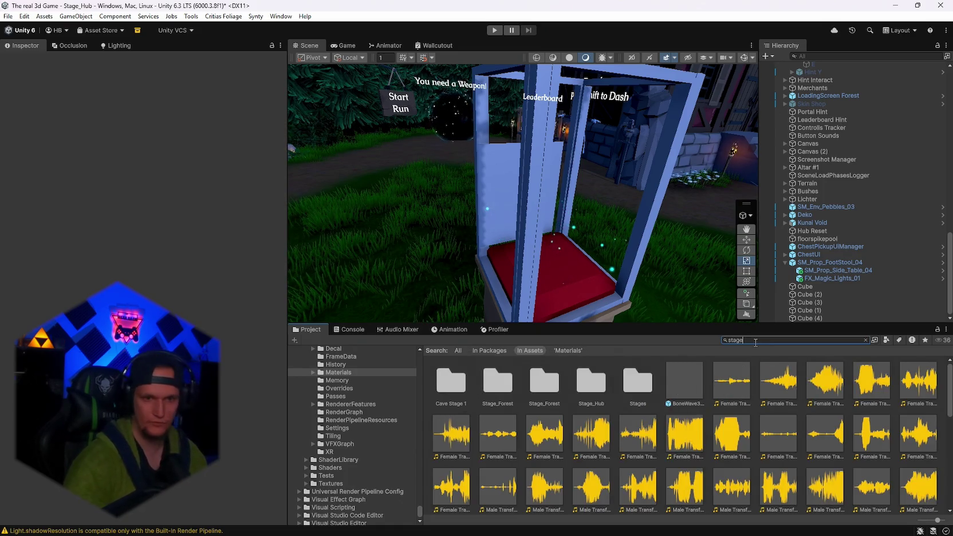
left_click(497, 400)
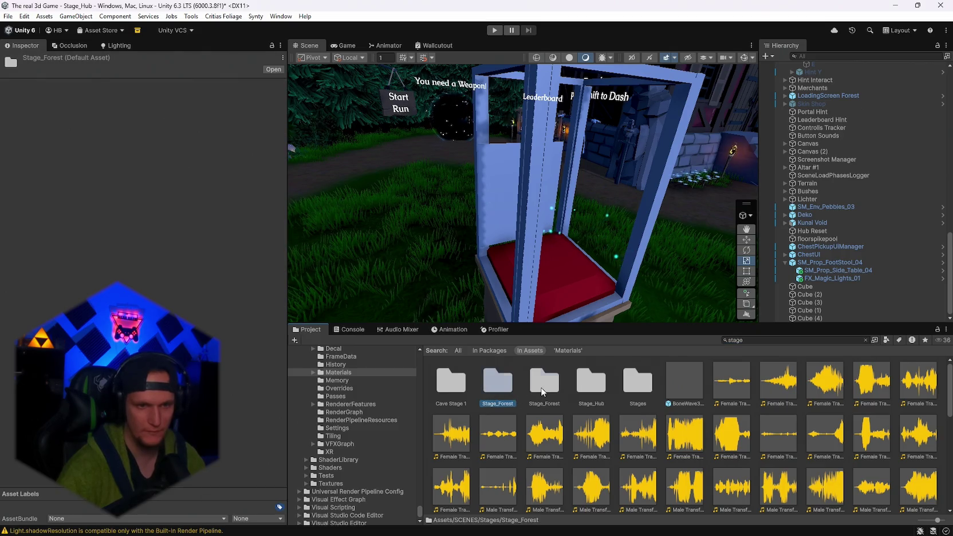
double_click(543, 392)
double_click(504, 395)
- Create a 'Fortune teller' folder inside Event POI and open it
right_click(512, 469)
mouse_move(596, 168)
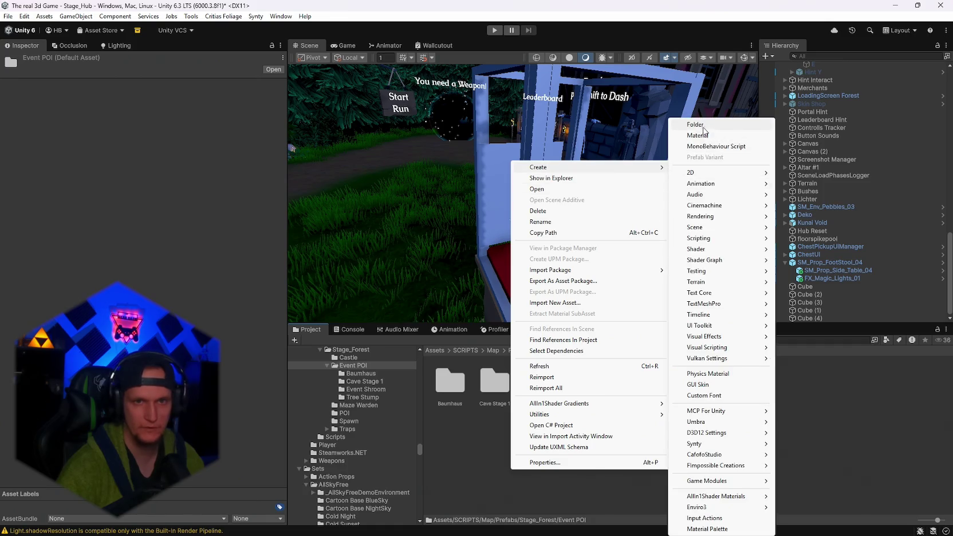
left_click(699, 125)
type("Fortune teller")
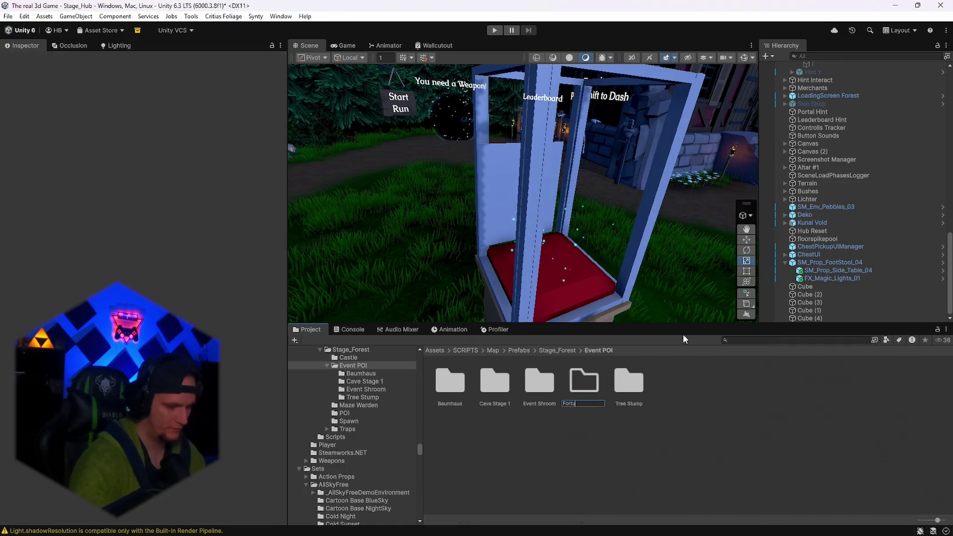
key("Return")
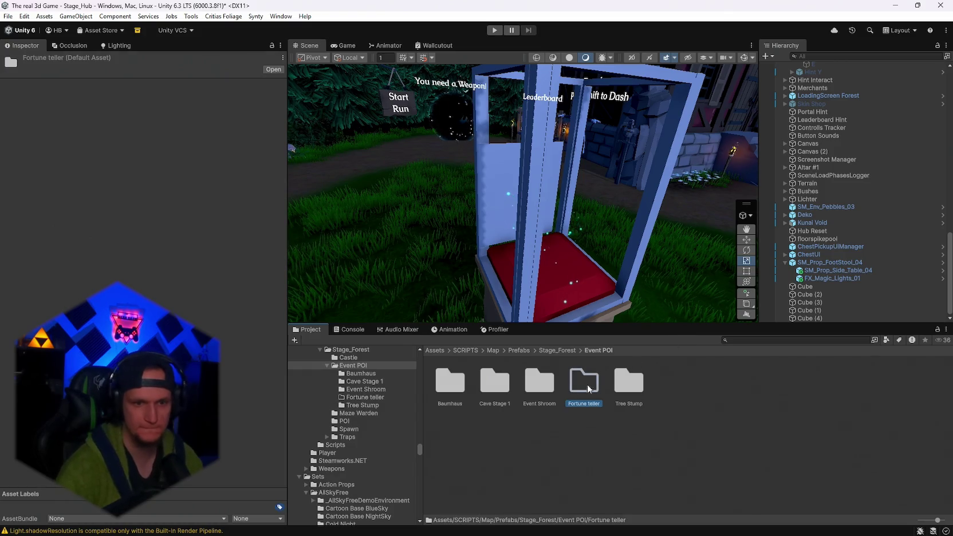
double_click(589, 383)
- Create a new URP Lit material named Glas in the Fortune teller folder
right_click(512, 399)
mouse_move(564, 96)
left_click(708, 110)
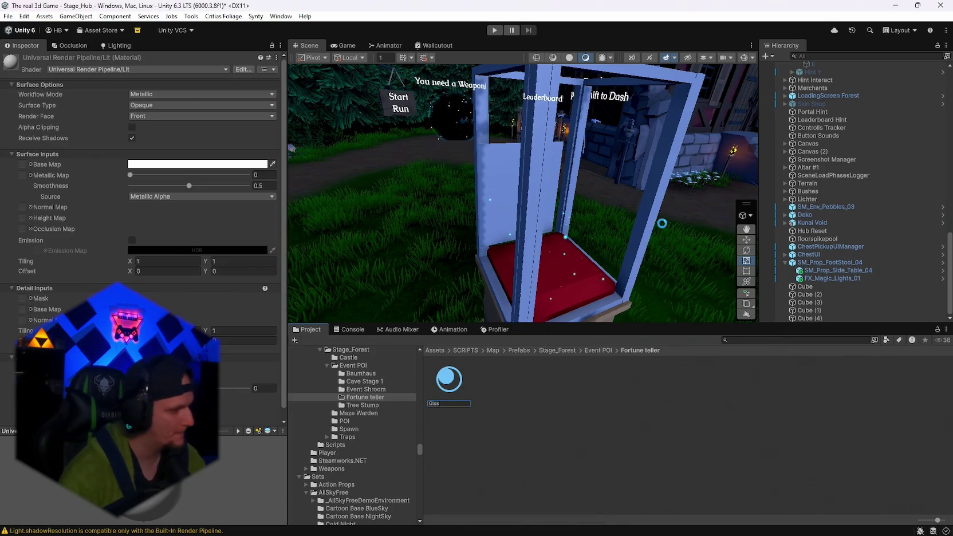
key("Return")
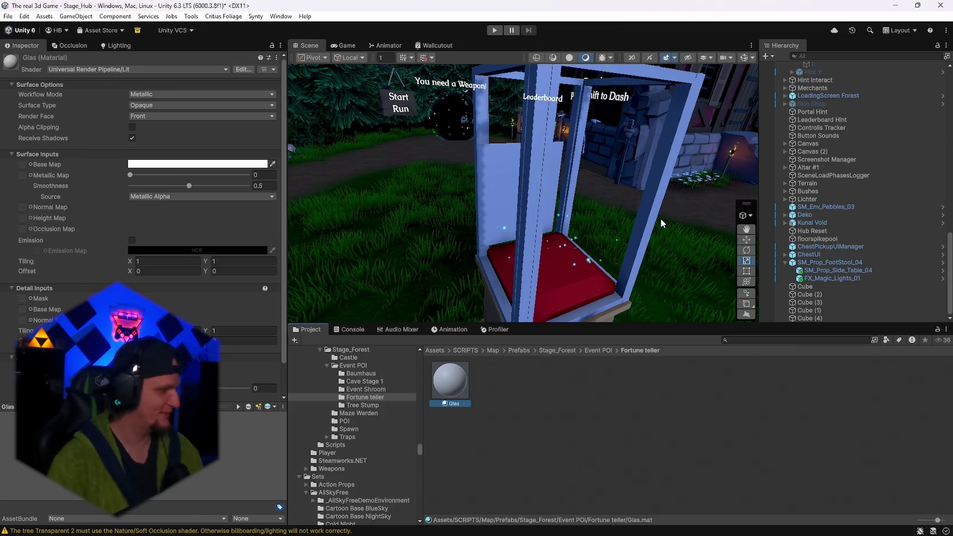
mouse_move(660, 218)
left_mouse_down()
mouse_move(607, 246)
mouse_move(545, 157)
left_mouse_up()
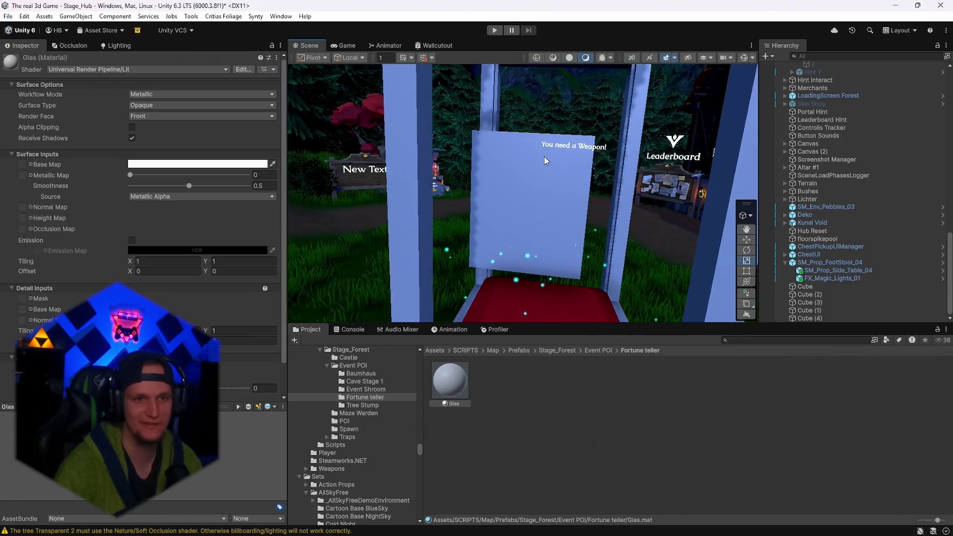
- Apply the Glas material to the glass panel Cube (4)
left_click(544, 156)
mouse_move(633, 256)
left_mouse_down()
mouse_move(629, 226)
mouse_move(633, 244)
mouse_move(754, 245)
mouse_move(631, 240)
mouse_move(419, 290)
left_mouse_up()
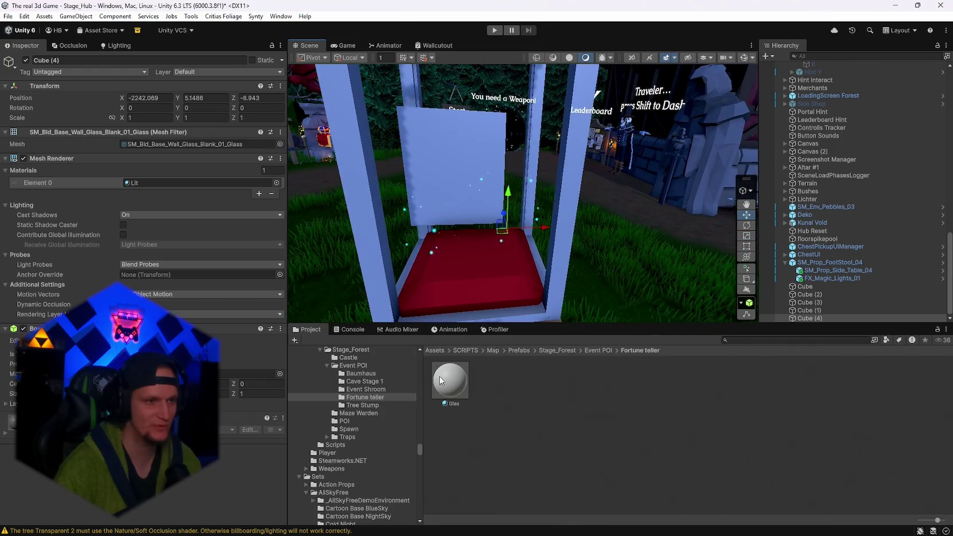
left_click(455, 396)
left_click_drag(447, 380, 446, 155)
mouse_move(486, 327)
left_mouse_down()
mouse_move(742, 199)
mouse_move(377, 211)
mouse_move(499, 210)
left_mouse_up()
- Keep the Metallic workflow and set the Glas surface type to Transparent
left_click(171, 95)
left_click(155, 113)
left_click(157, 106)
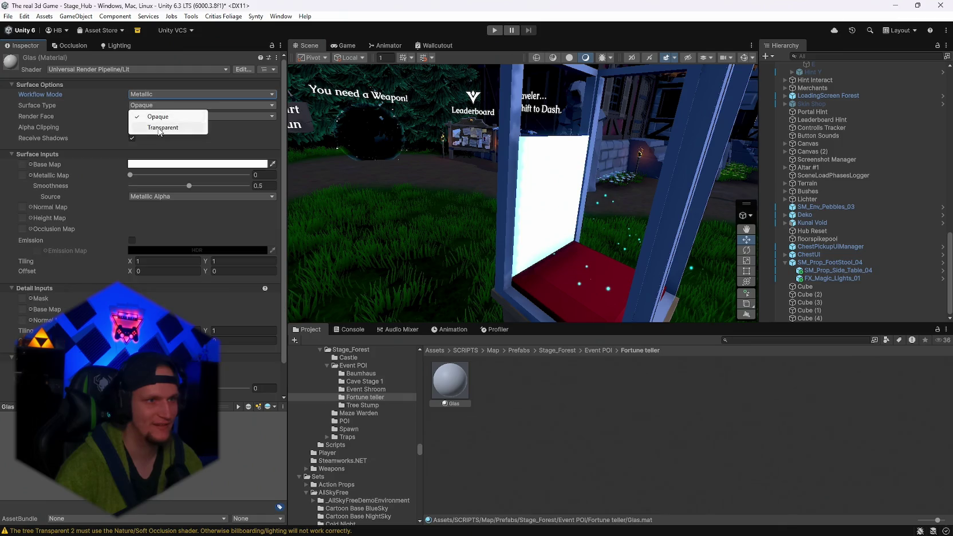
left_click(160, 127)
mouse_move(393, 185)
left_mouse_down()
mouse_move(487, 210)
mouse_move(468, 206)
mouse_move(526, 201)
left_mouse_up()
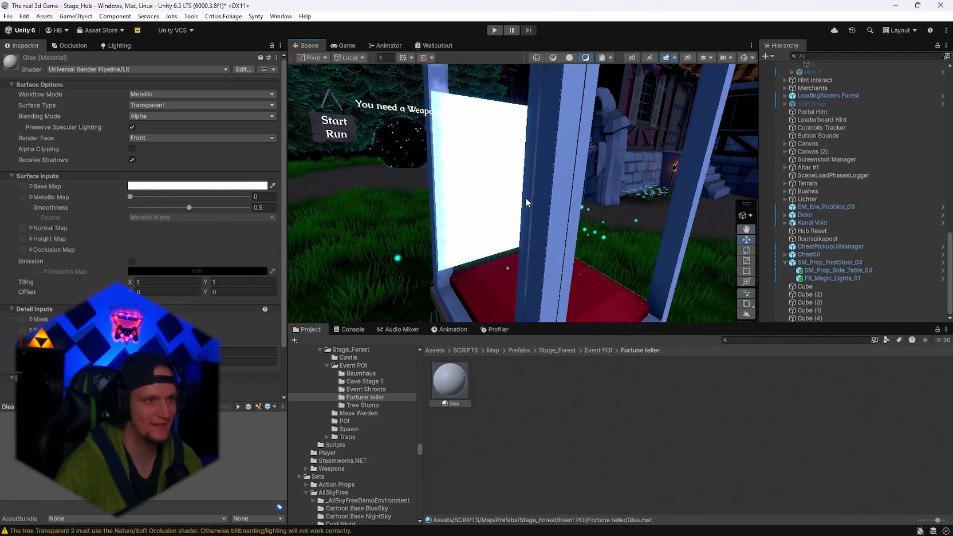
- Try Premultiply and Additive blending, then settle on Alpha blending for the glass
left_click(142, 117)
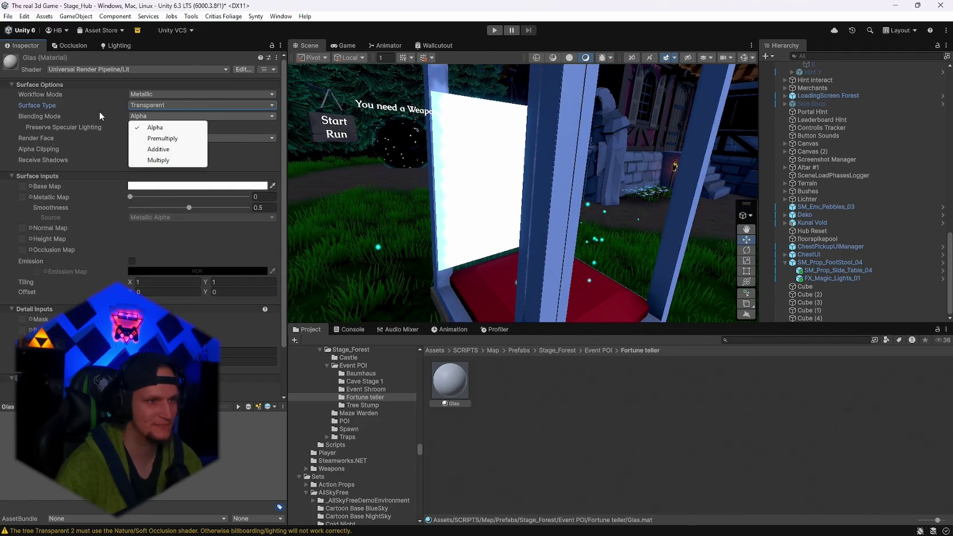
left_click(157, 150)
left_click(141, 117)
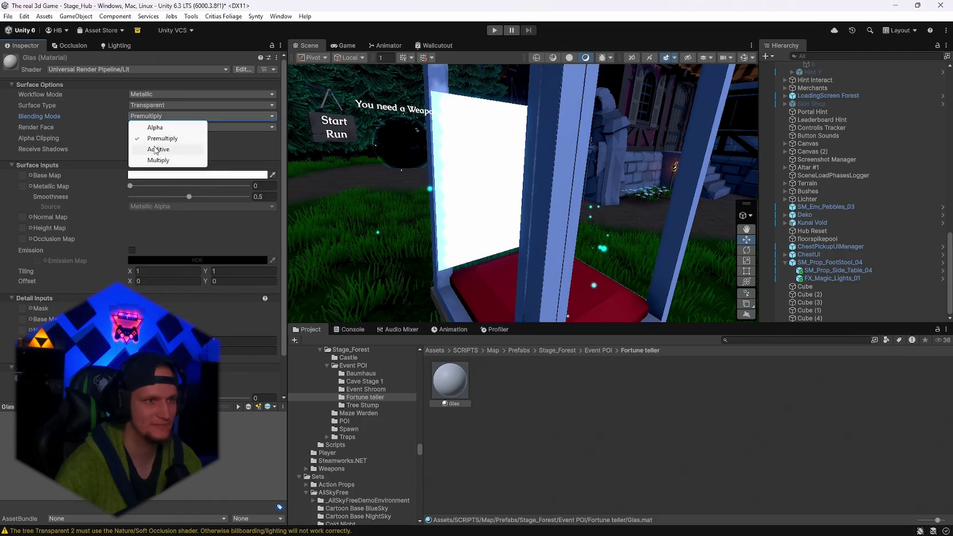
left_click(154, 149)
left_click(141, 117)
left_click(141, 116)
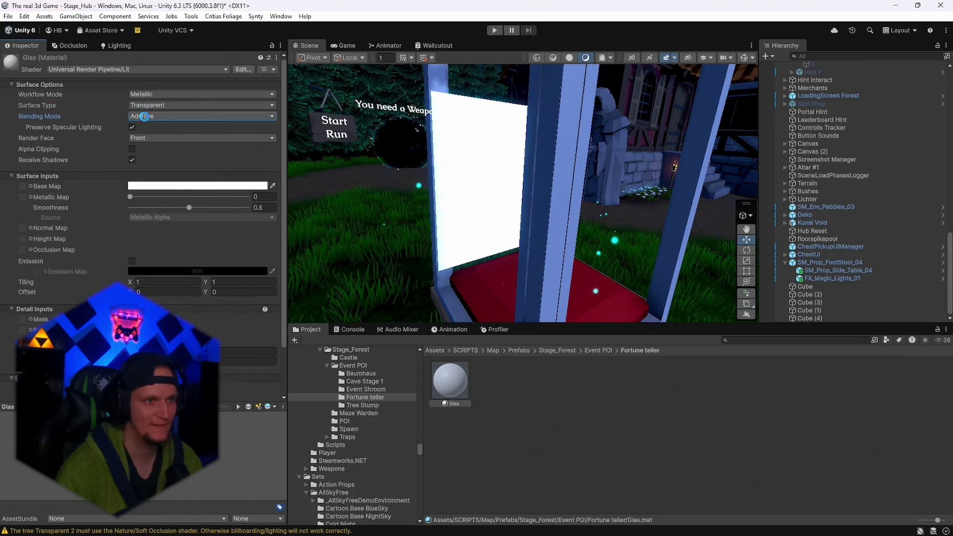
left_click(146, 116)
left_click(152, 126)
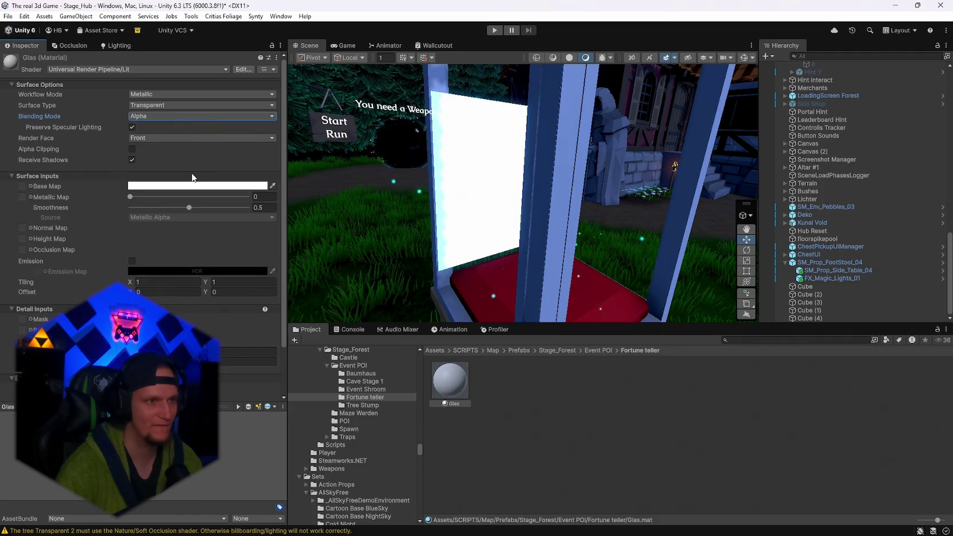
- Set Render Face to Both, leaving Receive Shadows enabled
left_click(132, 160)
left_click(132, 160)
left_click(201, 138)
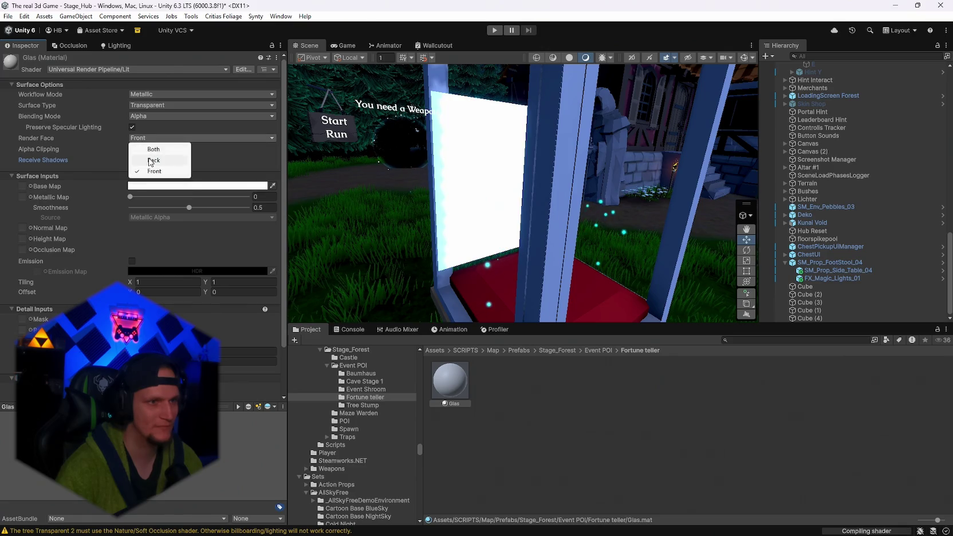
left_click(151, 168)
mouse_move(539, 194)
left_mouse_down()
mouse_move(565, 193)
mouse_move(528, 195)
left_mouse_up()
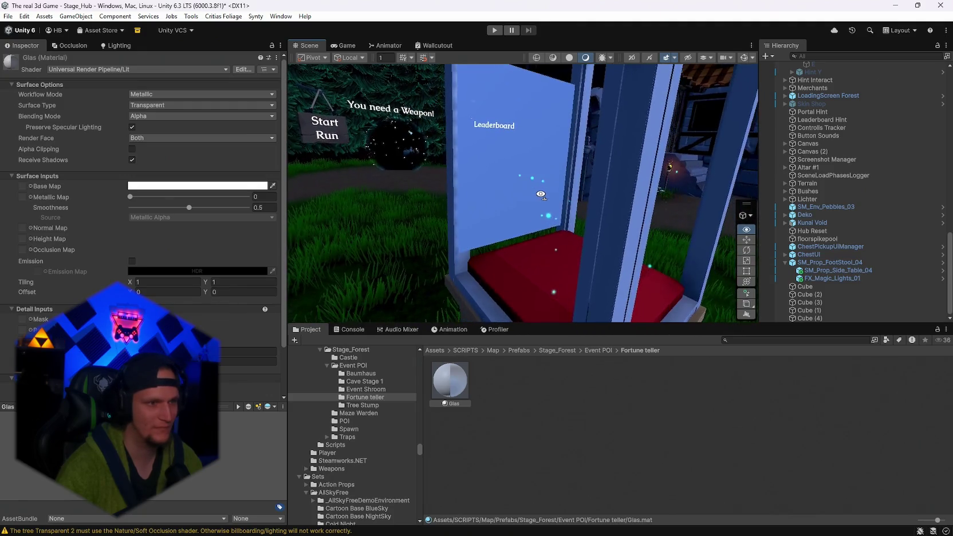
- Set the Glas base colour alpha to 0 so the glass is clear
left_click(197, 185)
left_click(250, 380)
type("1")
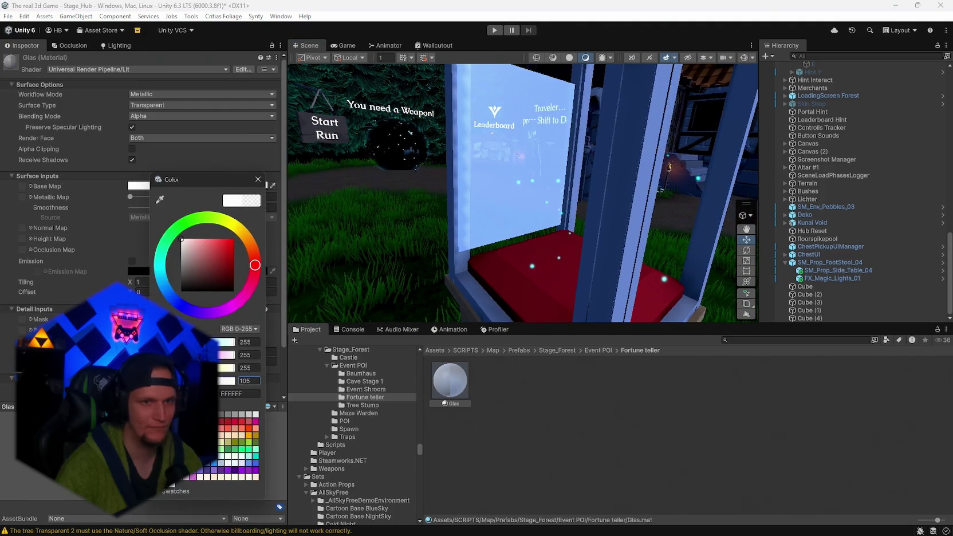
key("BackSpace")
type("0")
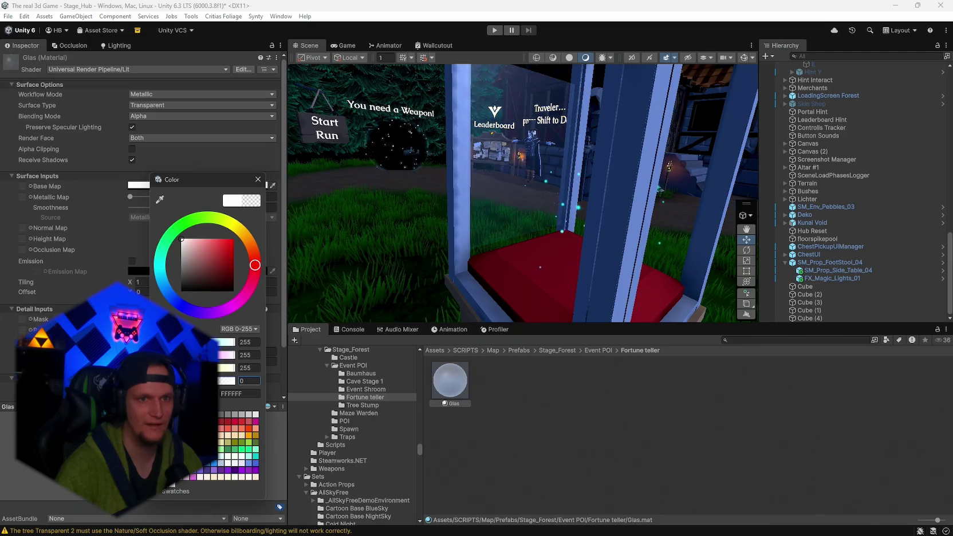
mouse_move(500, 199)
left_mouse_down()
mouse_move(369, 182)
mouse_move(609, 218)
mouse_move(852, 208)
left_mouse_up()
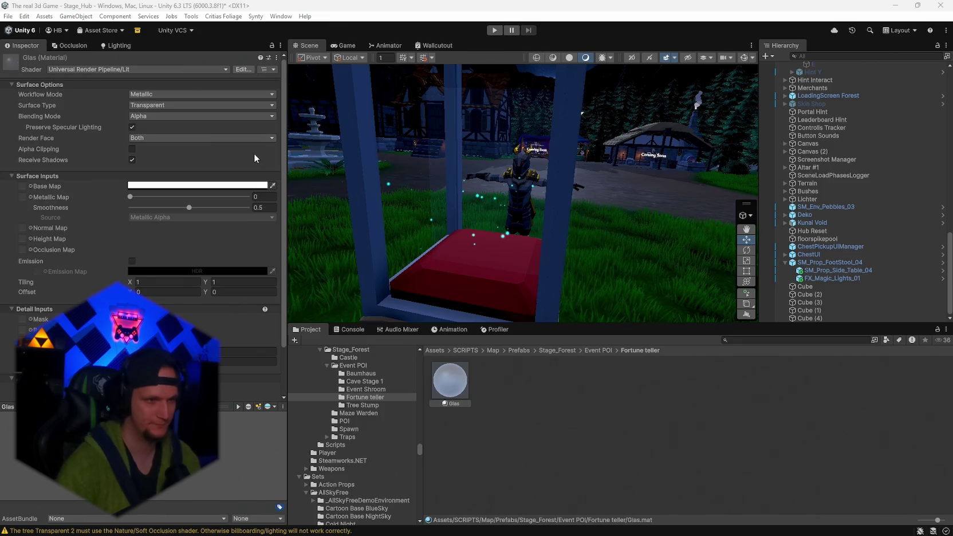
key("super+shift+s")
left_click_drag(5, 28, 780, 456)
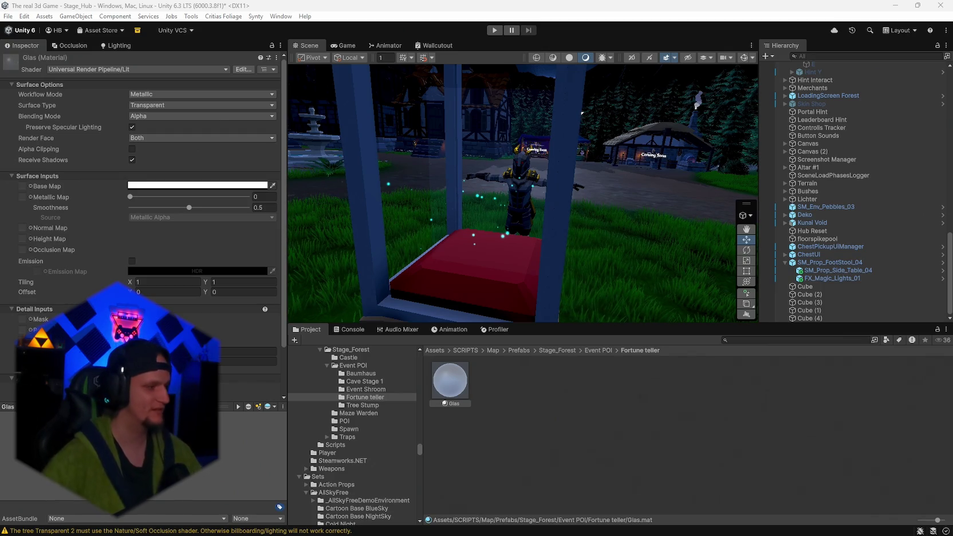
mouse_move(682, 266)
left_mouse_down()
mouse_move(491, 204)
mouse_move(521, 207)
left_mouse_up()
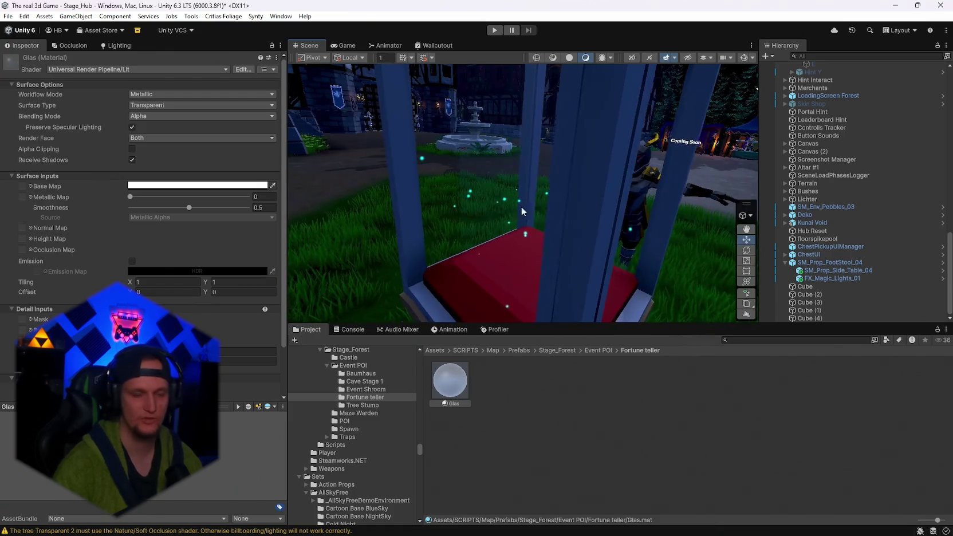
- Search the Project for 'maze' and open the Maze Warden prefab
left_click(743, 340)
type("maze")
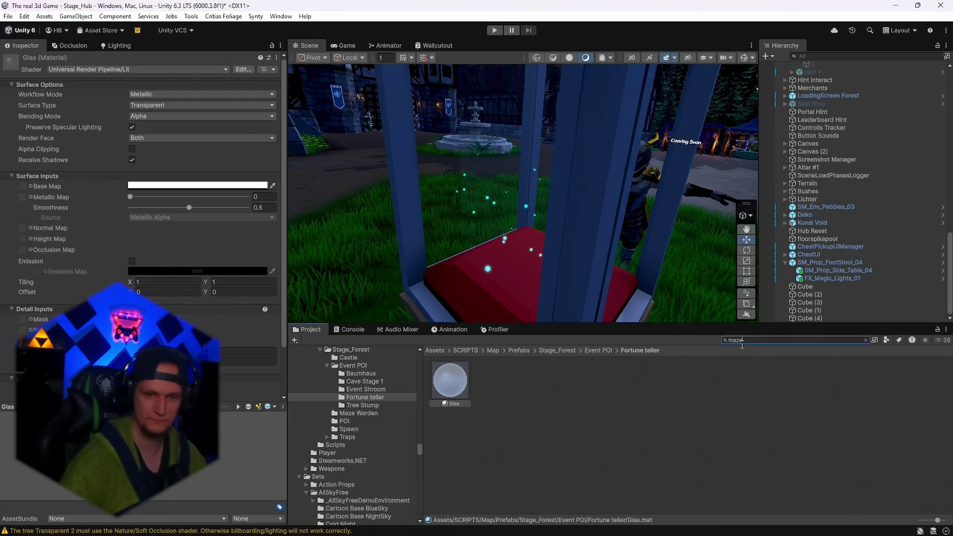
double_click(445, 389)
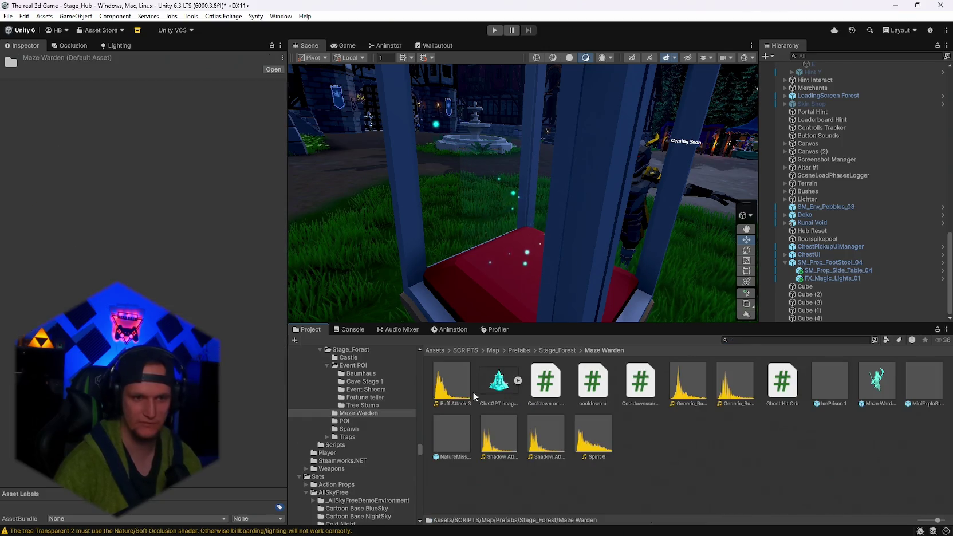
double_click(878, 389)
- Expand the Item Drop Handler and scroll through the Maze Warden's drop table
scroll(174, 303, "down", 10)
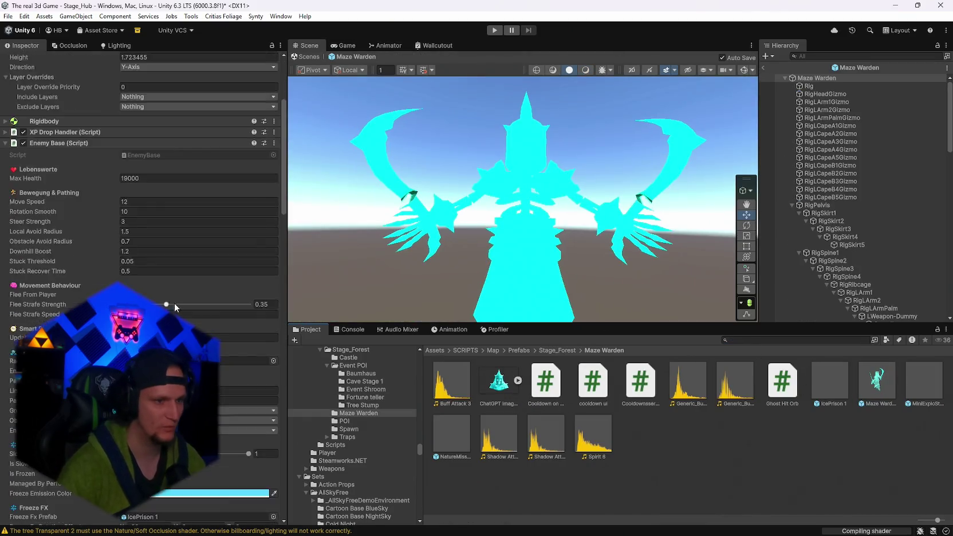
scroll(190, 318, "down", 15)
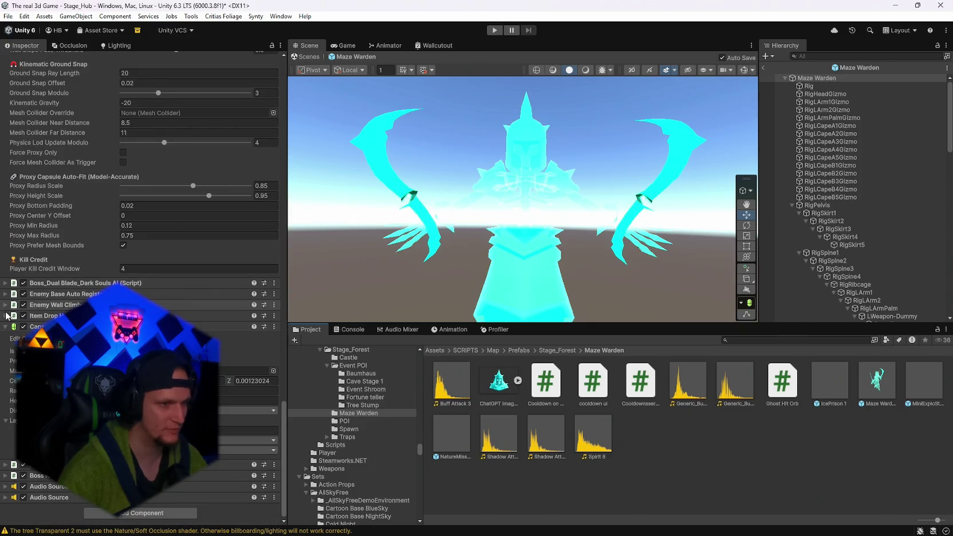
left_click(6, 316)
scroll(144, 286, "down", 10)
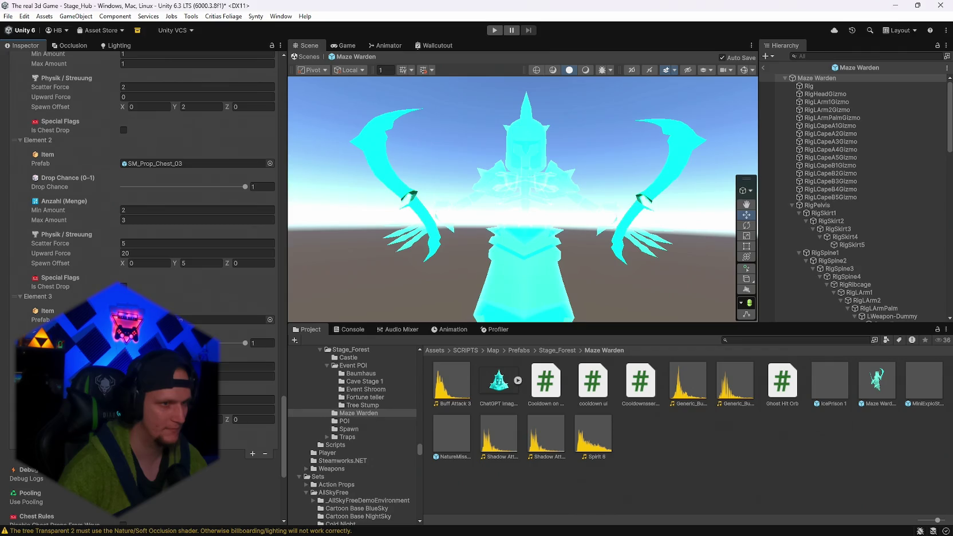
scroll(143, 286, "up", 3)
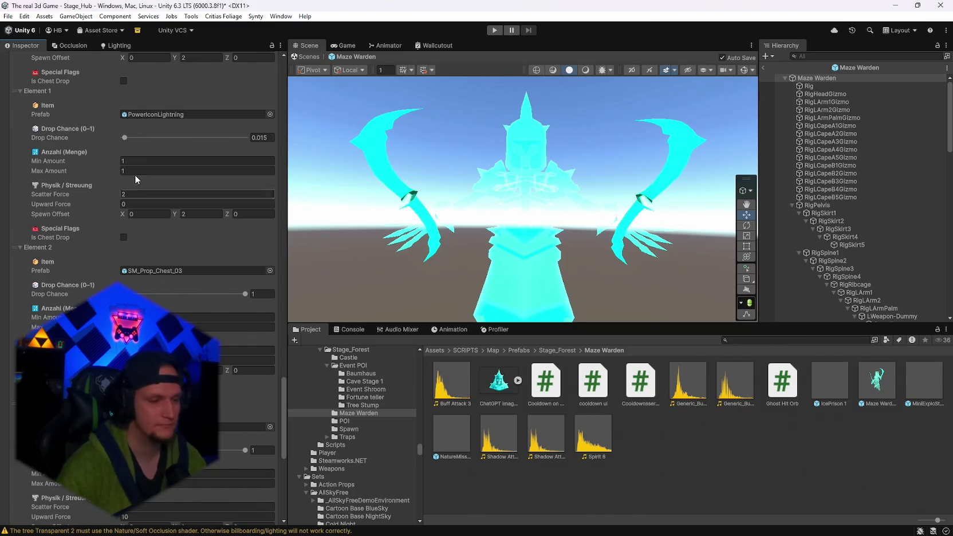
scroll(146, 259, "down", 7)
scroll(138, 284, "up", 8)
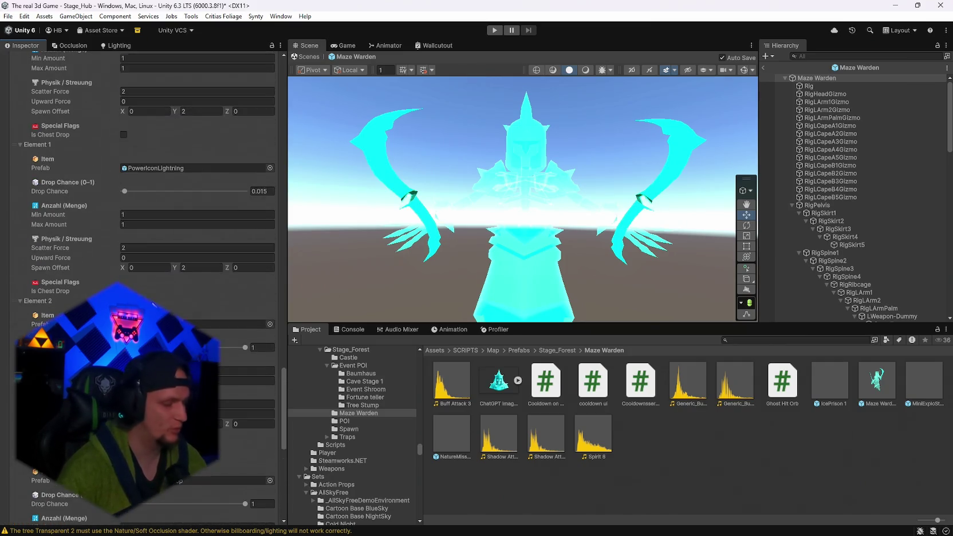
scroll(159, 303, "up", 4)
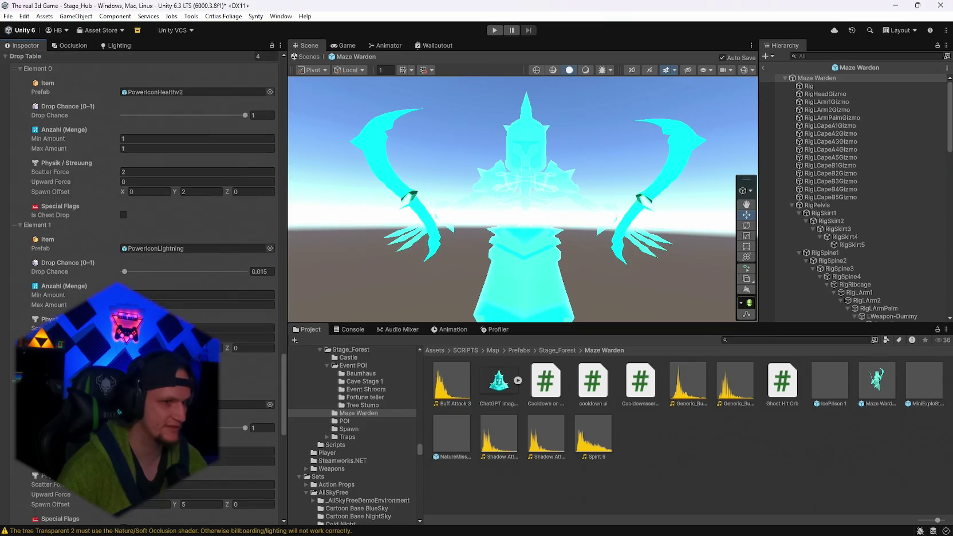
scroll(175, 296, "up", 1)
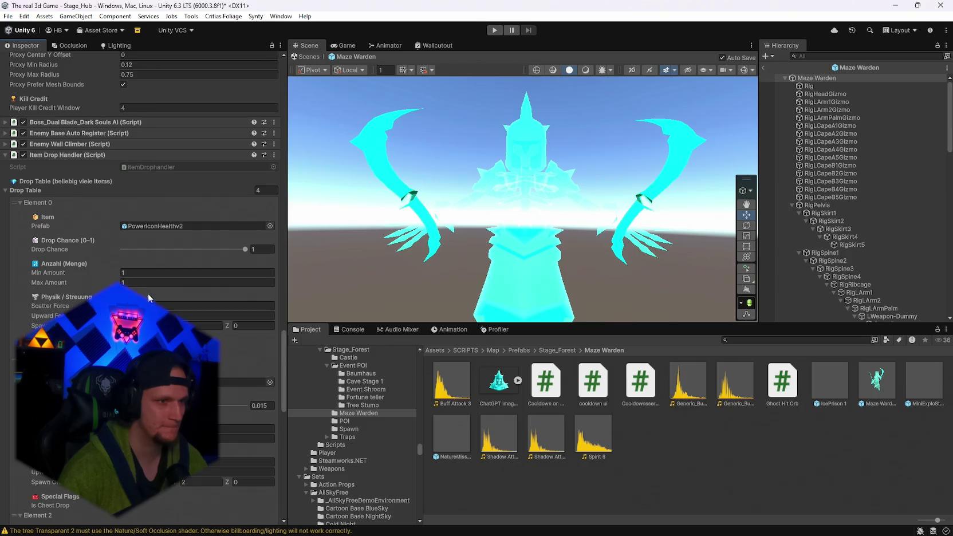
scroll(177, 307, "down", 11)
scroll(200, 309, "up", 2)
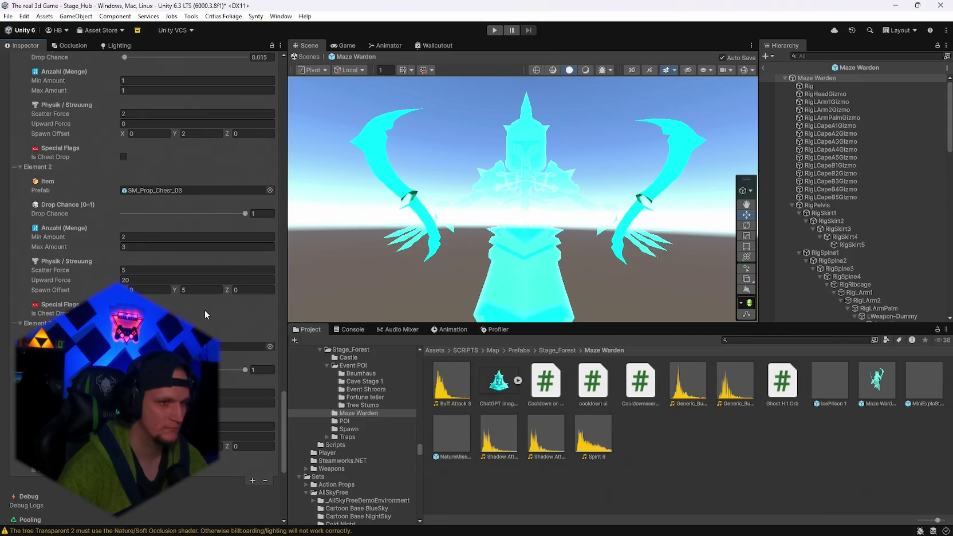
scroll(205, 312, "down", 2)
scroll(205, 310, "down", 1)
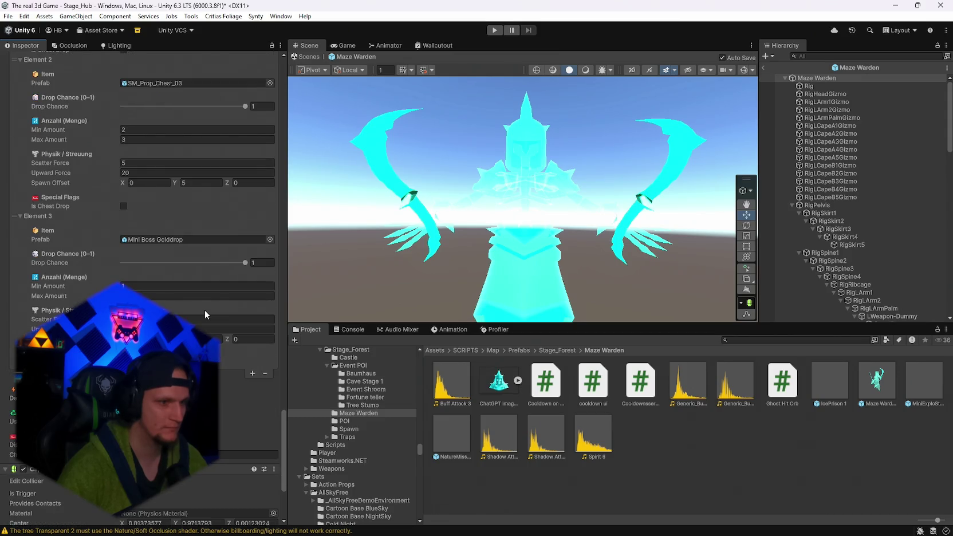
scroll(205, 310, "up", 8)
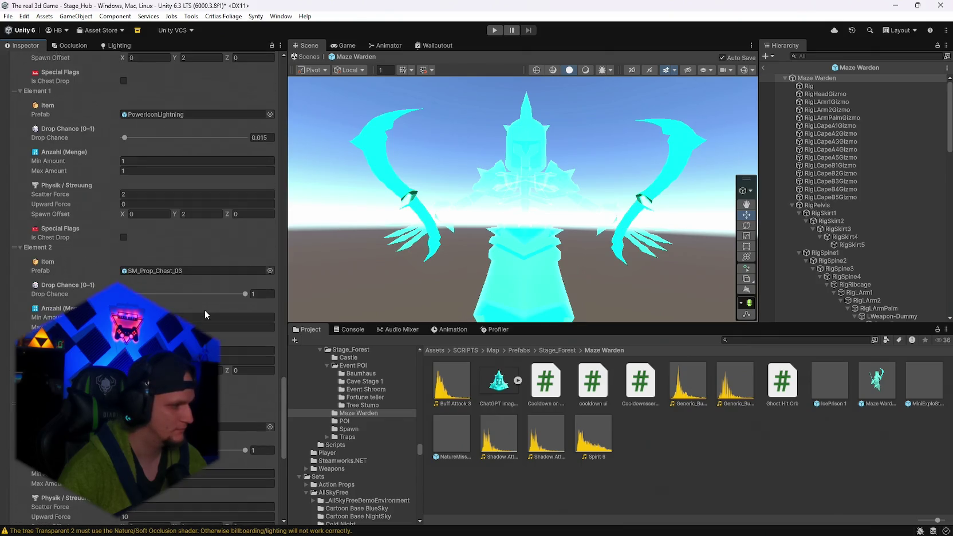
scroll(205, 310, "down", 2)
scroll(205, 309, "up", 2)
- Check Element 1's spawn offset X, then leave Prefab Mode back to the hub scene
left_click(131, 268)
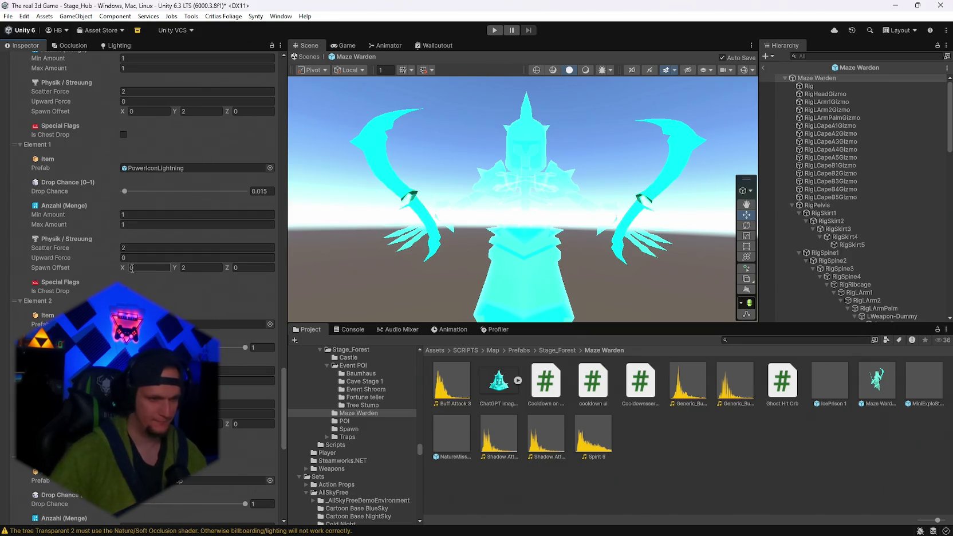
scroll(167, 258, "down", 2)
scroll(168, 262, "up", 4)
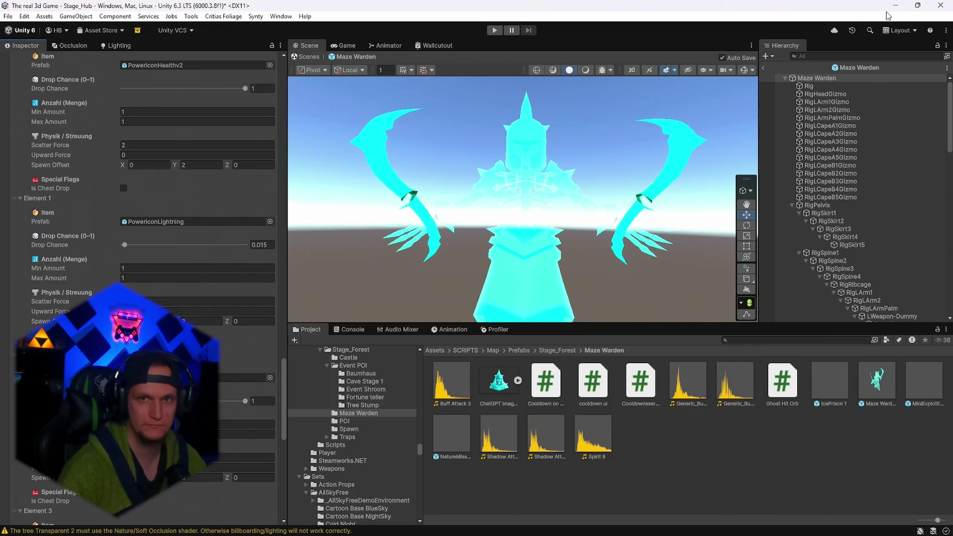
left_click(763, 68)
mouse_move(569, 186)
left_mouse_down()
mouse_move(580, 207)
mouse_move(444, 198)
mouse_move(360, 245)
mouse_move(469, 177)
left_mouse_up()
- Select and frame the glass pane, then open its Glas material
left_click(533, 173)
mouse_move(533, 173)
left_mouse_down()
mouse_move(550, 197)
mouse_move(438, 258)
mouse_move(472, 237)
left_mouse_up()
key("f")
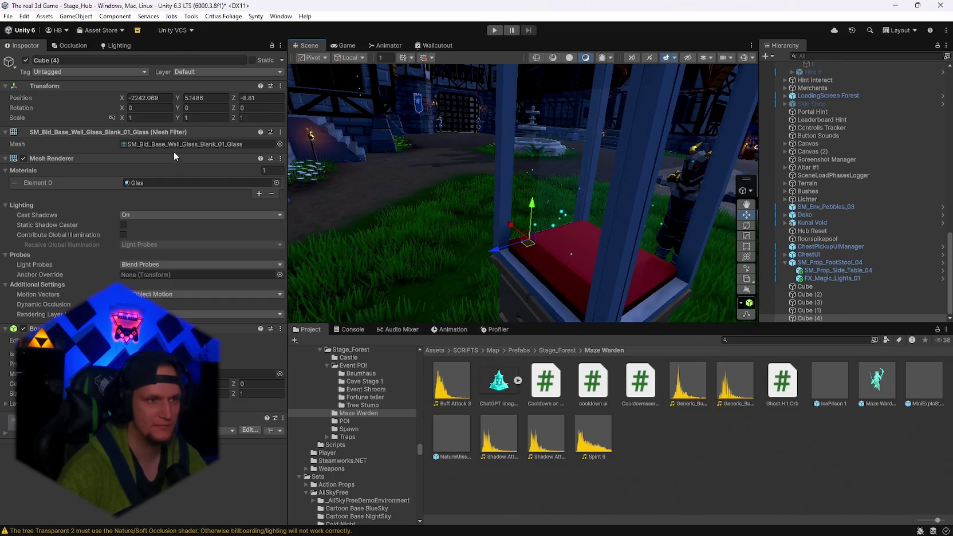
left_click(172, 183)
left_click(450, 381)
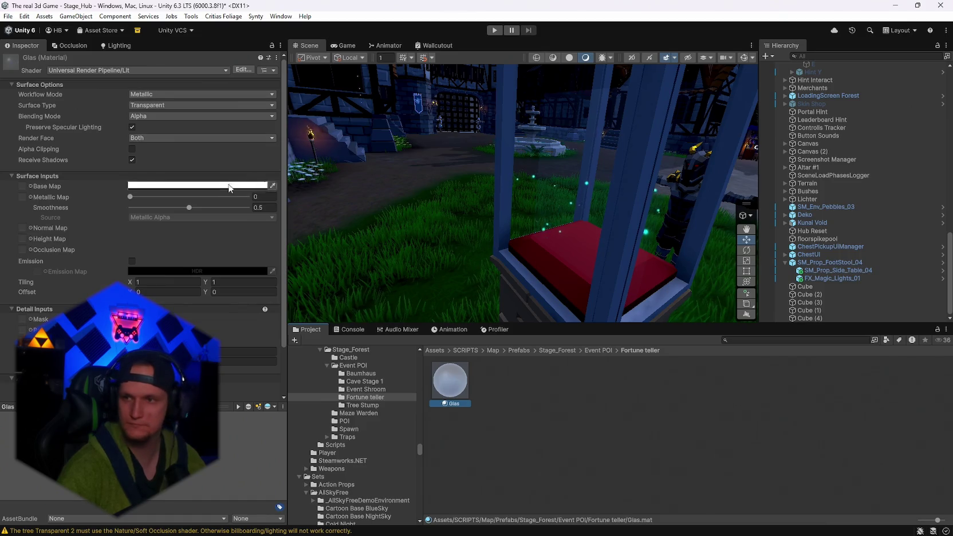
- Review the base colour, then set the Glas smoothness to 0.9
left_click(153, 185)
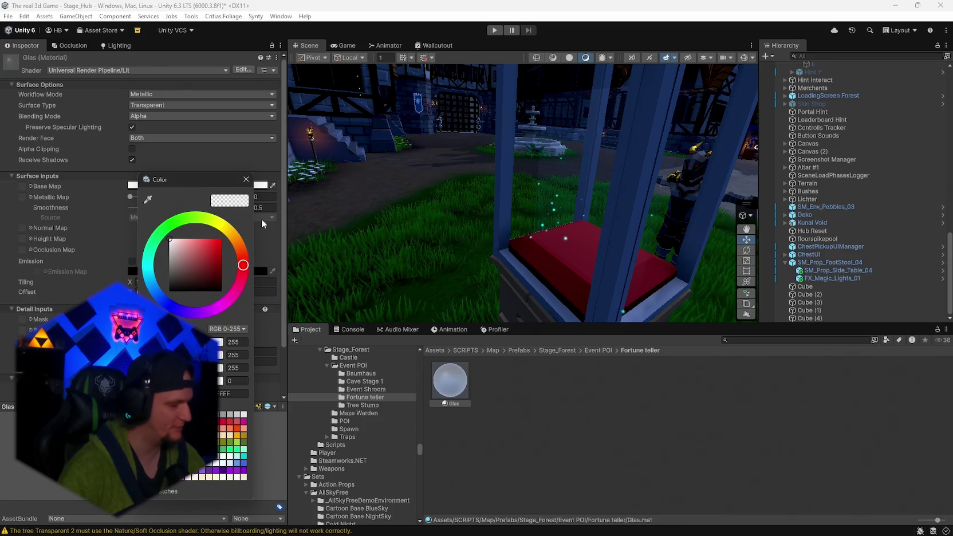
left_click_drag(183, 185, 335, 155)
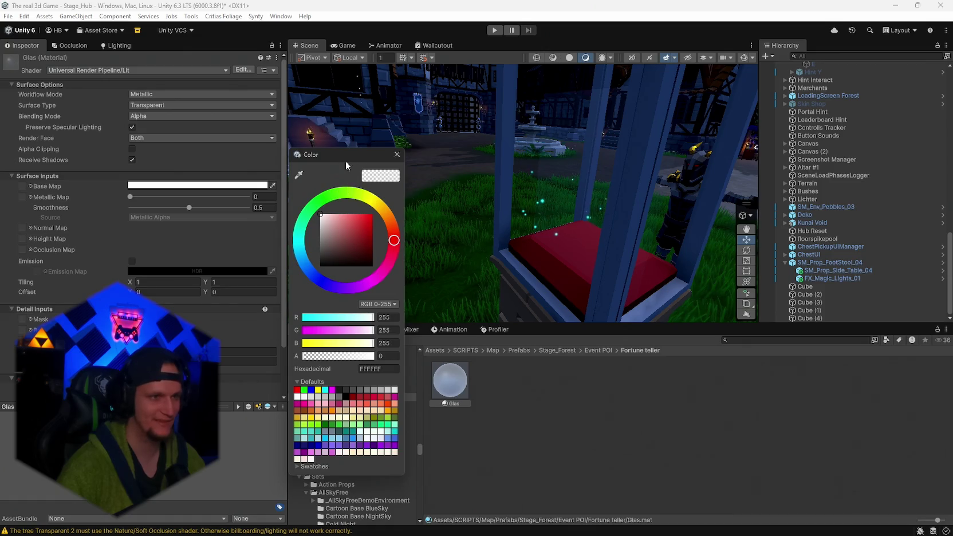
left_click(394, 157)
left_click(267, 209)
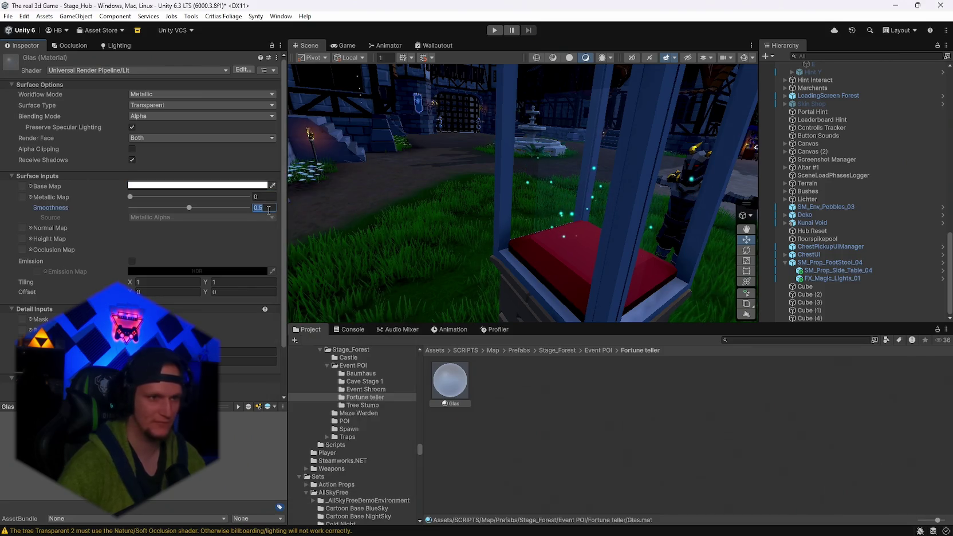
type("0")
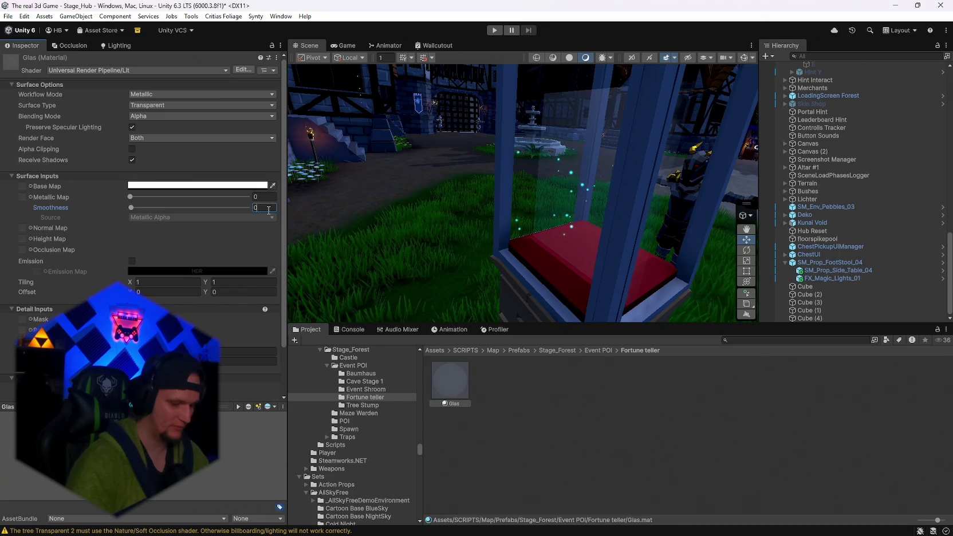
type(".9")
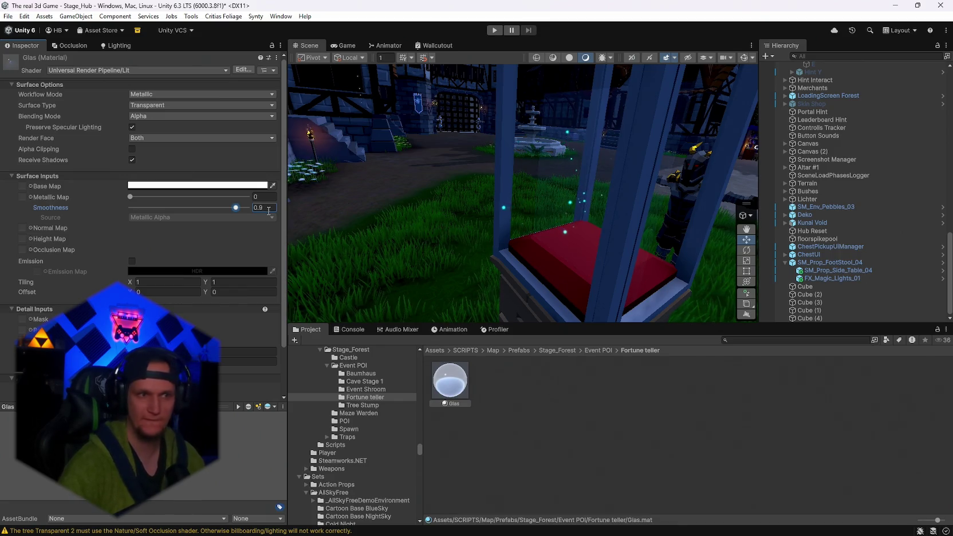
mouse_move(397, 262)
left_mouse_down()
mouse_move(600, 205)
mouse_move(318, 142)
mouse_move(420, 194)
left_mouse_up()
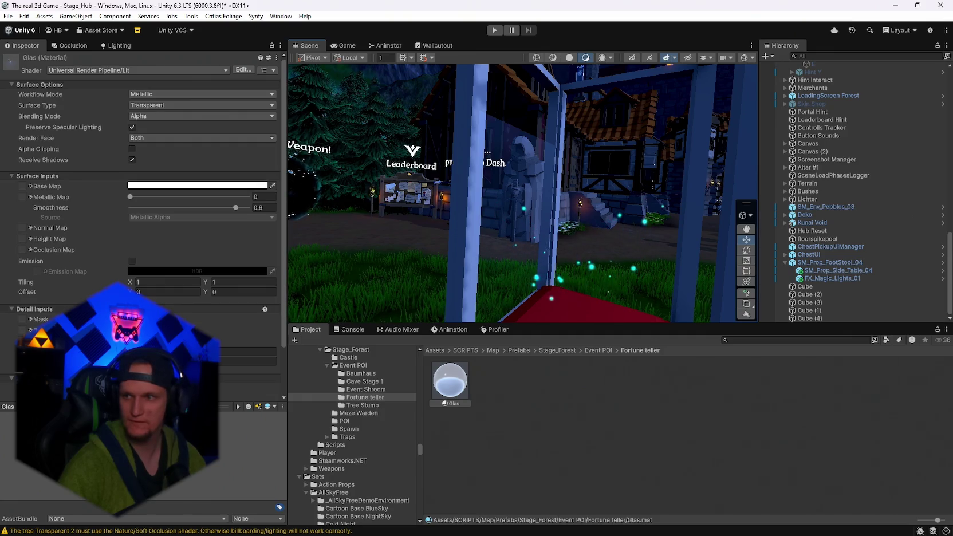
- Enable emission with a near-black HDR colour at intensity -6.2
left_click(132, 261)
left_click(143, 271)
left_click_drag(189, 269, 256, 244)
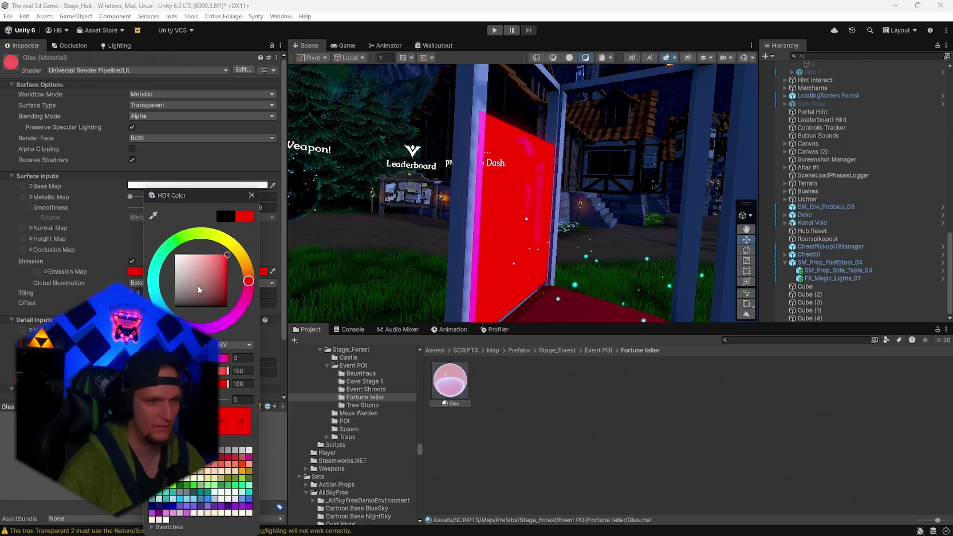
left_click(153, 287)
left_click_drag(183, 399, 154, 400)
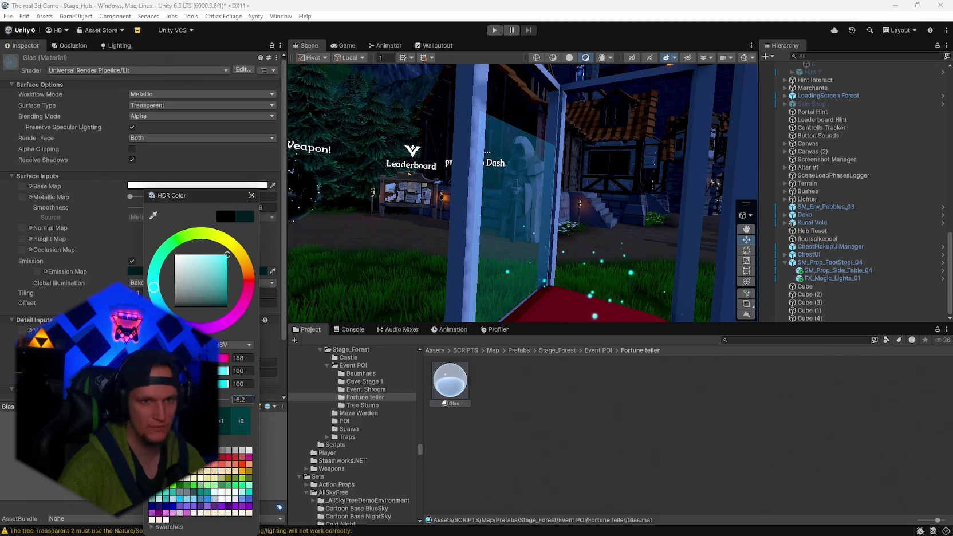
mouse_move(247, 275)
left_mouse_down()
mouse_move(249, 293)
mouse_move(137, 237)
left_mouse_up()
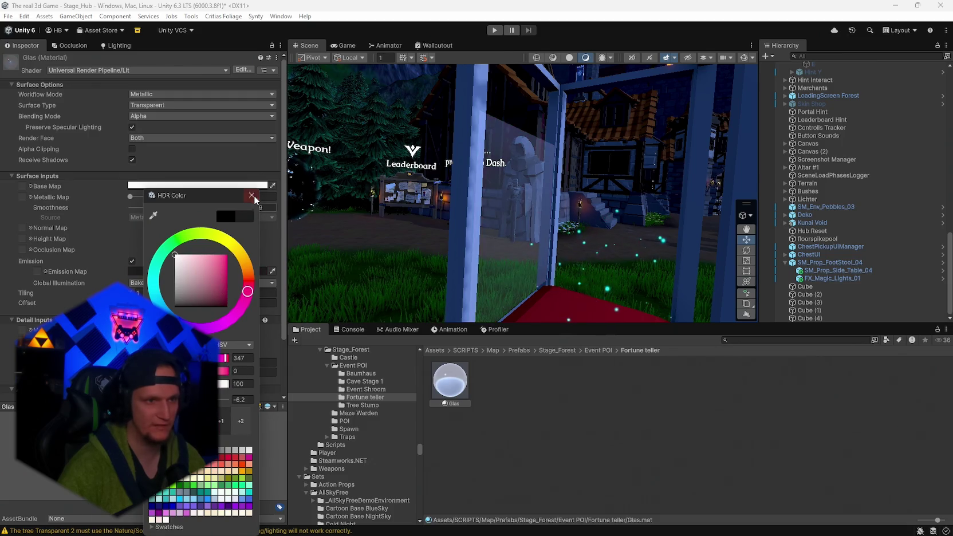
left_click(252, 196)
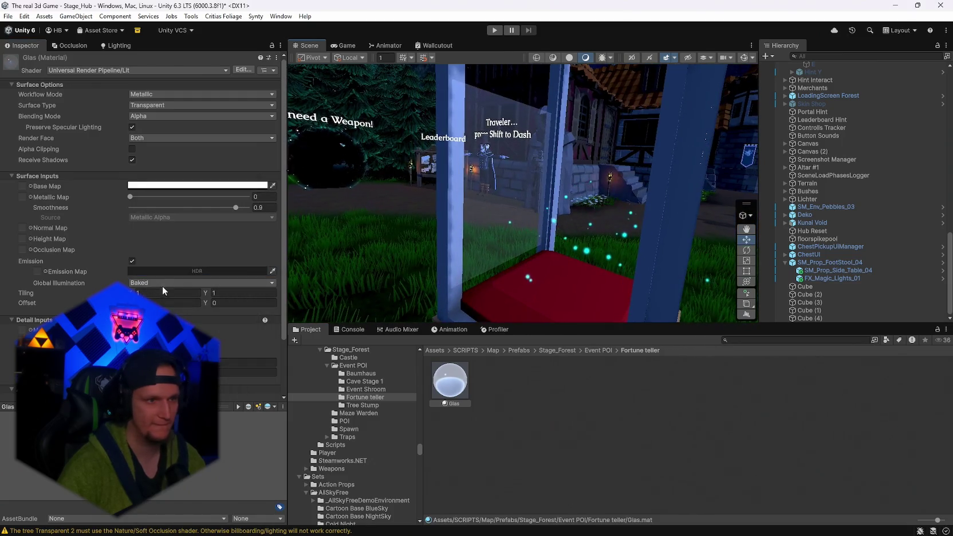
left_click(503, 201)
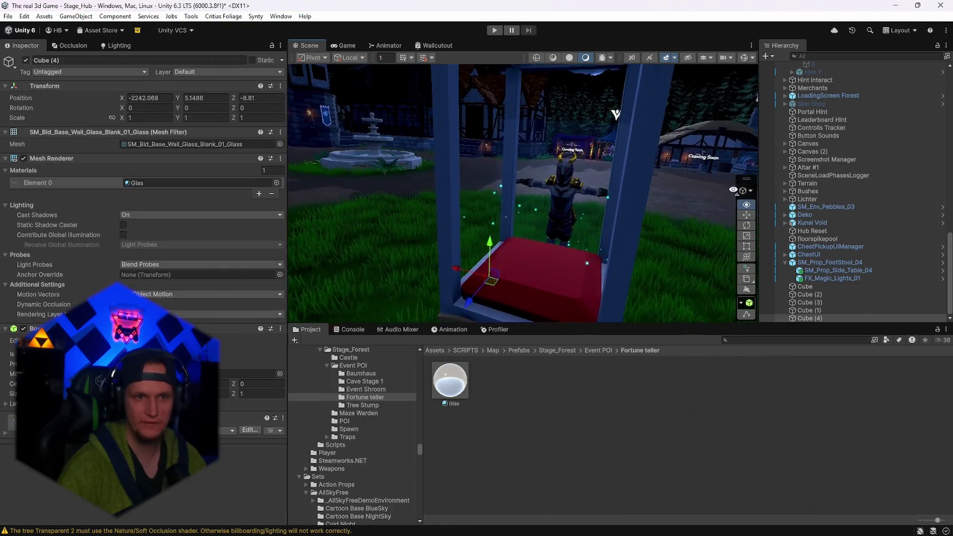
- Rename the glass pane object to Glas
right_click(804, 319)
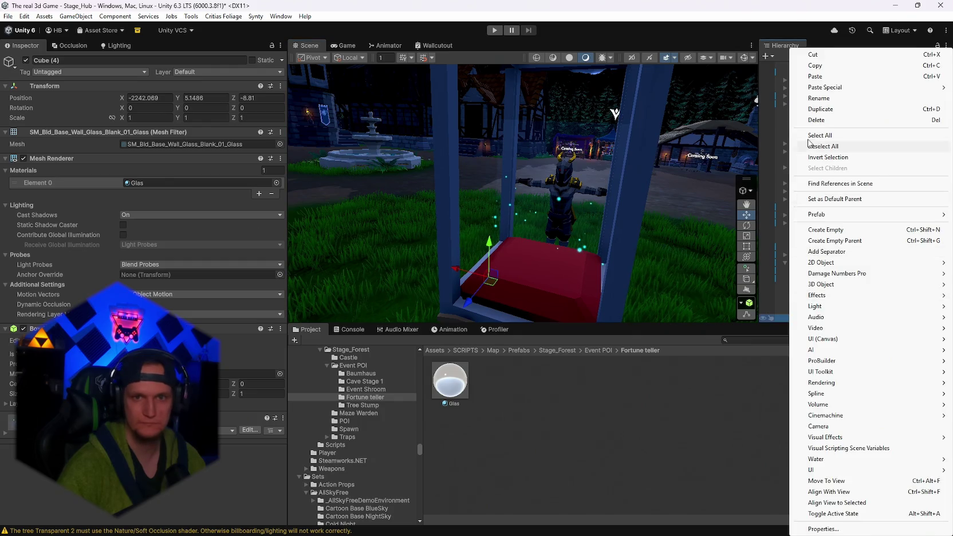
left_click(854, 97)
type("Glas")
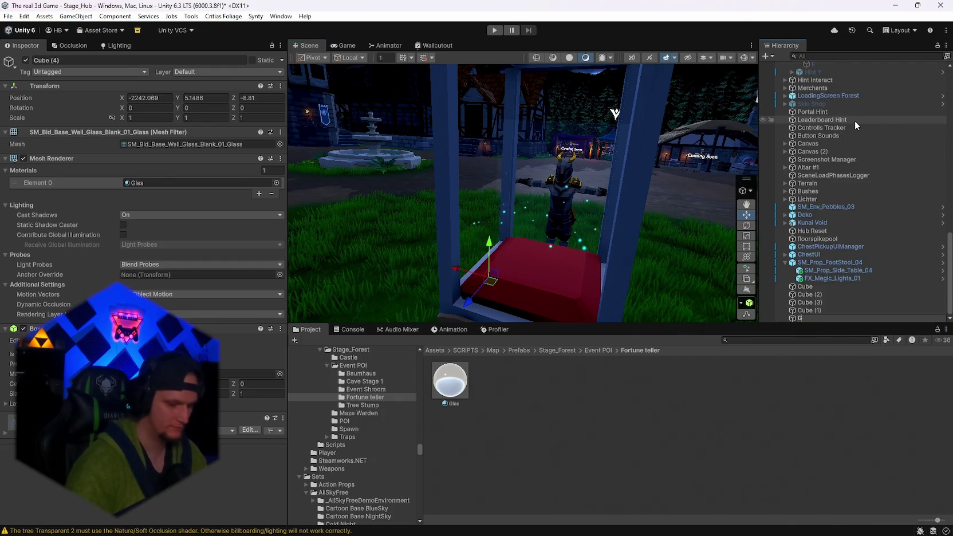
key("Return")
- Rename Cube and Cube (2) to Frame 1 and Frame 2
left_click(807, 287)
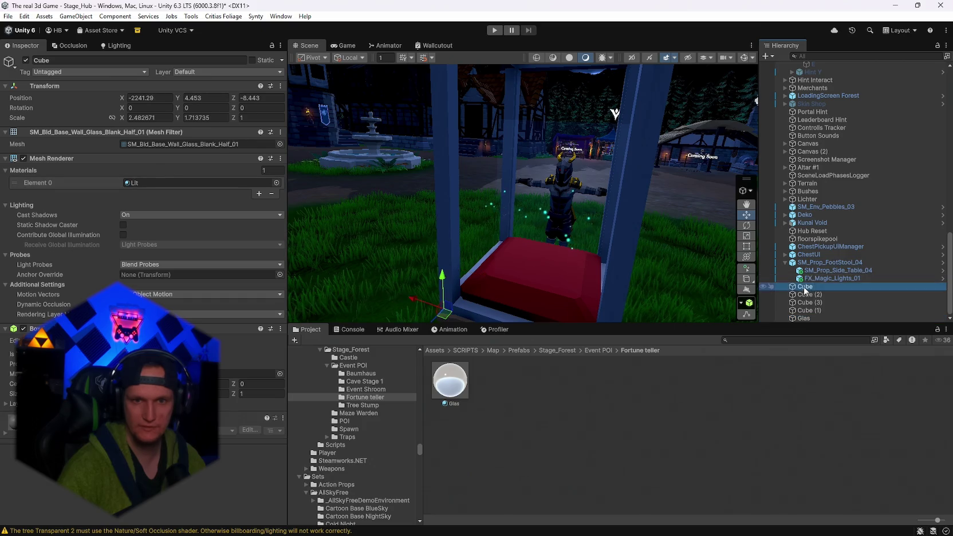
right_click(808, 286)
left_click(821, 99)
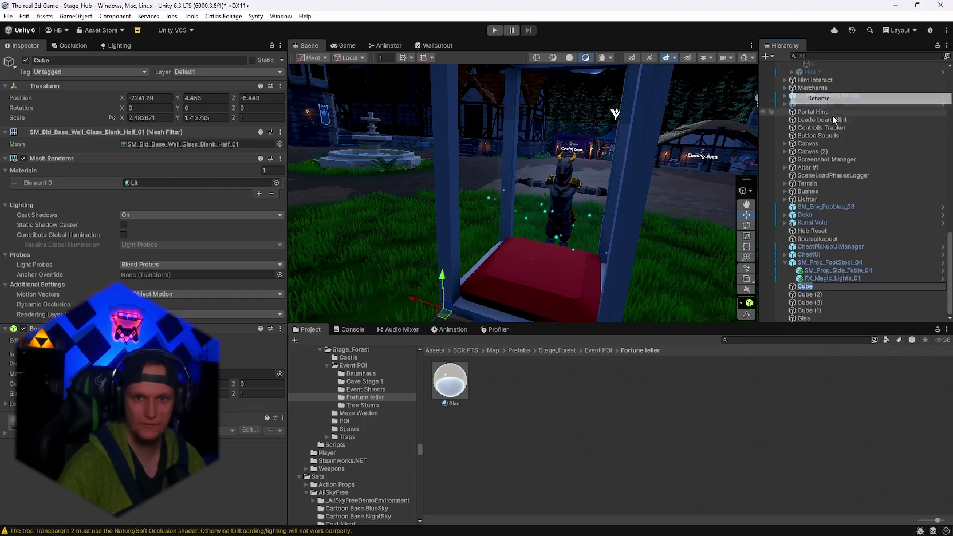
type("Frame 1")
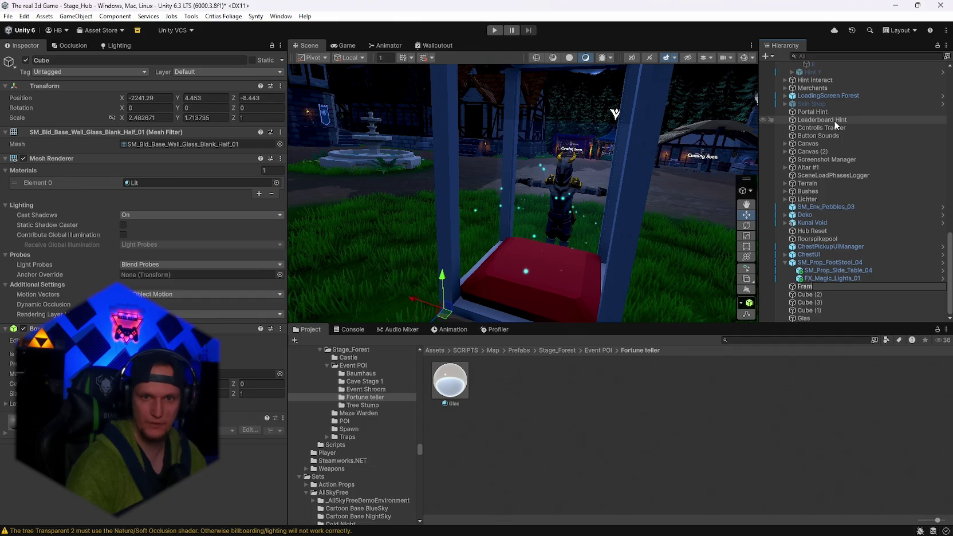
key("Return")
right_click(810, 295)
left_click(829, 100)
type("Frame 2")
key("Return")
- Rename Cube (3) and Cube (1) to Frame 3 and frame 4
left_click(808, 303)
right_click(808, 303)
left_click(820, 96)
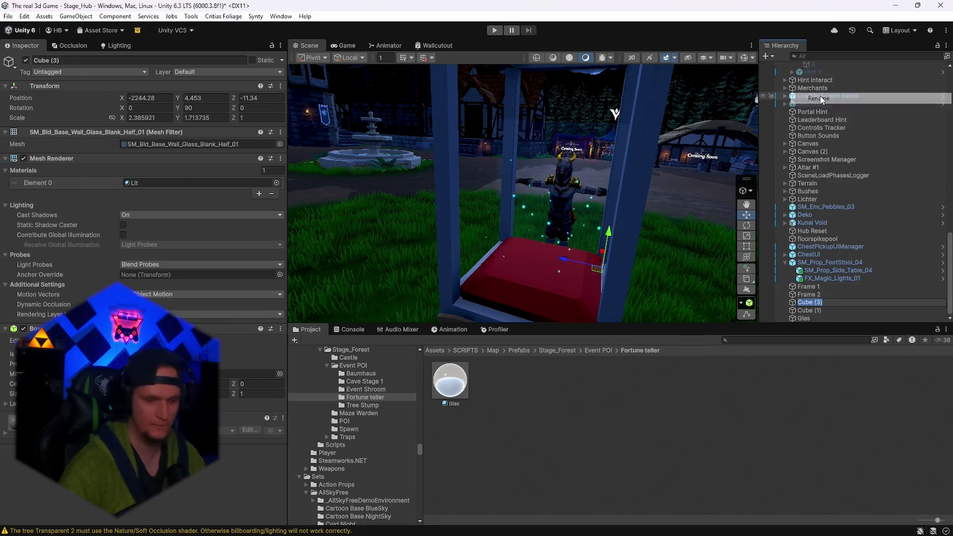
type("Frame 3")
key("Return")
left_click(809, 310)
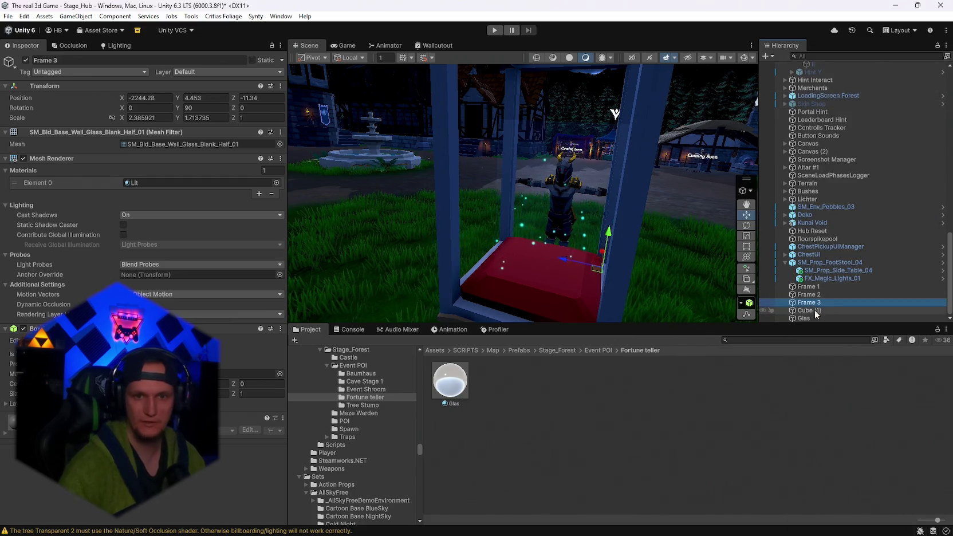
right_click(809, 310)
left_click(818, 95)
type("frame 4")
key("Return")
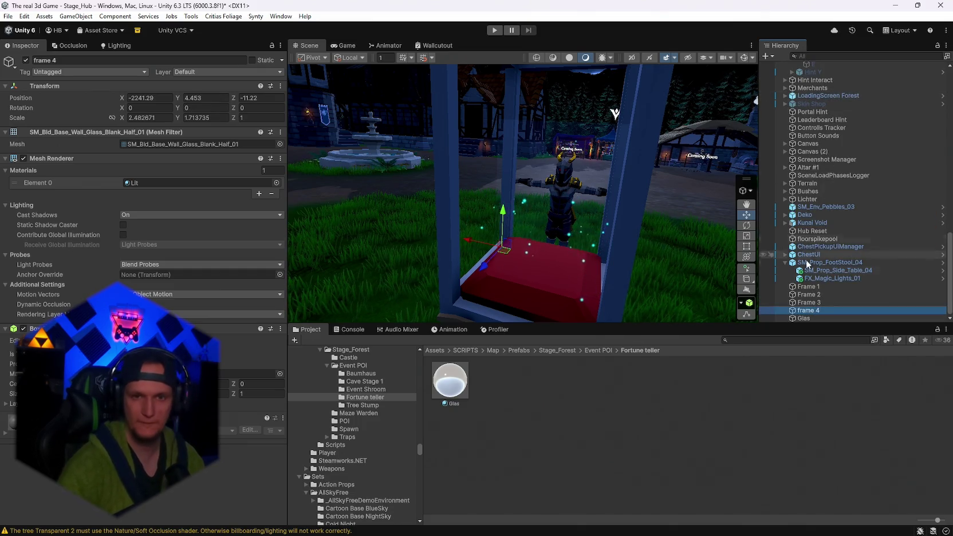
- Group the four frames under a new empty parent named Frames
left_click(809, 286)
left_click(808, 310, "shift")
right_click(809, 303)
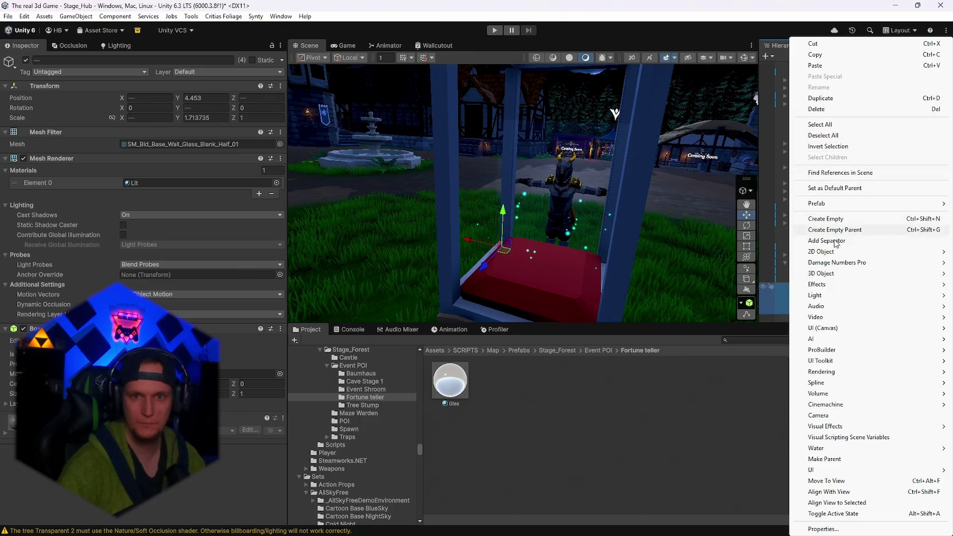
left_click(834, 231)
type("Frames")
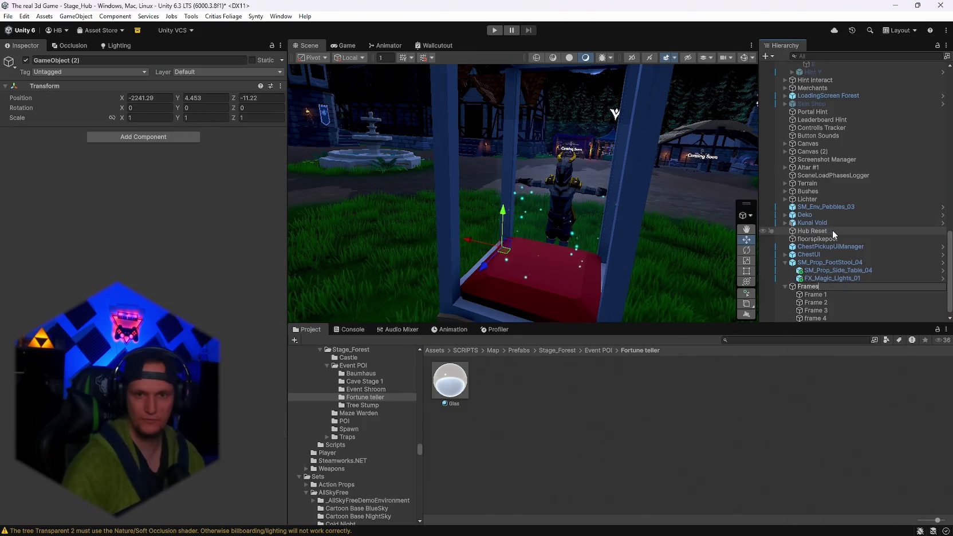
key("Return")
- Move the Frames group under SM_Prop_FootStool_04
left_click(785, 286)
left_click_drag(807, 310, 808, 288)
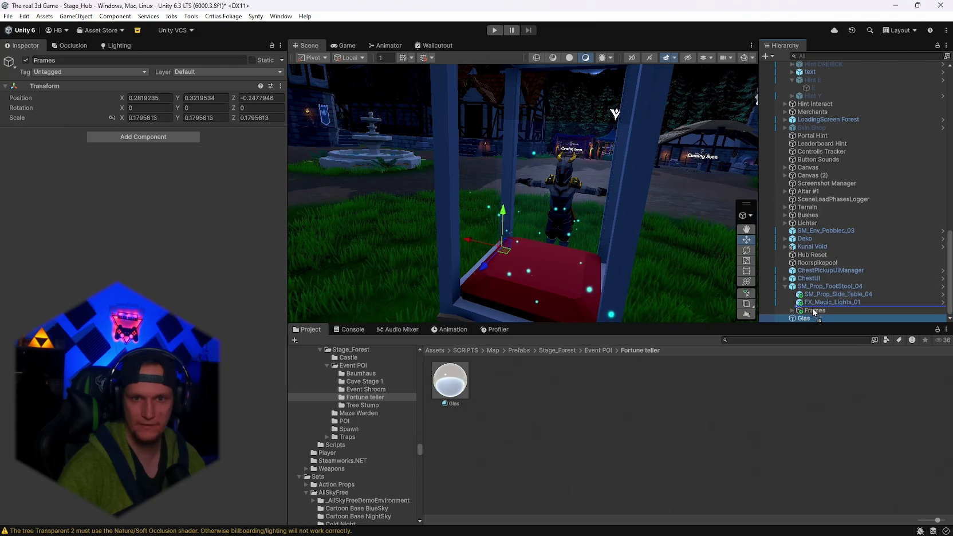
scroll(809, 291, "down", 1)
- Select the Glas pane and slide it right inside the case using the combined transform handles
left_click(810, 289)
scroll(810, 291, "down", 1)
left_click(818, 318)
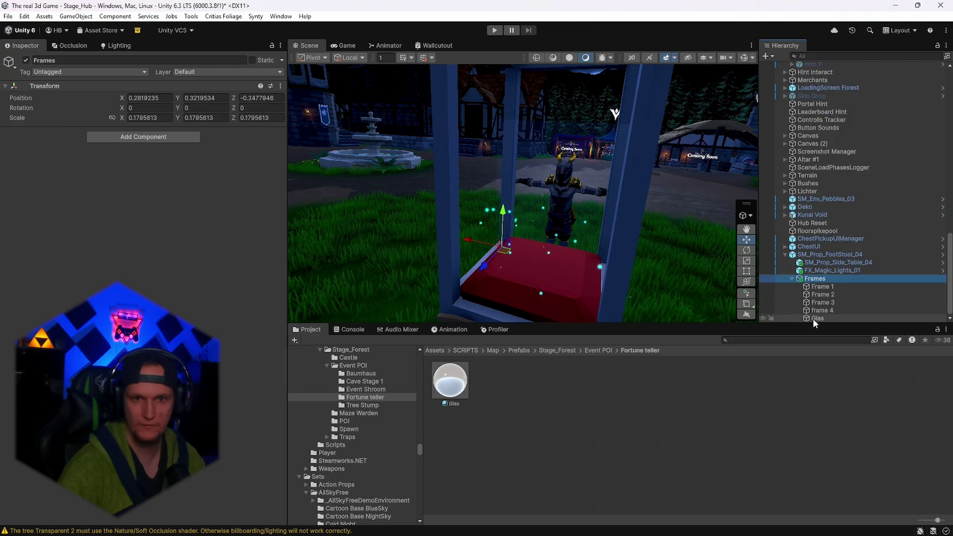
mouse_move(498, 218)
left_mouse_down()
mouse_move(269, 195)
mouse_move(196, 218)
mouse_move(365, 258)
left_mouse_up()
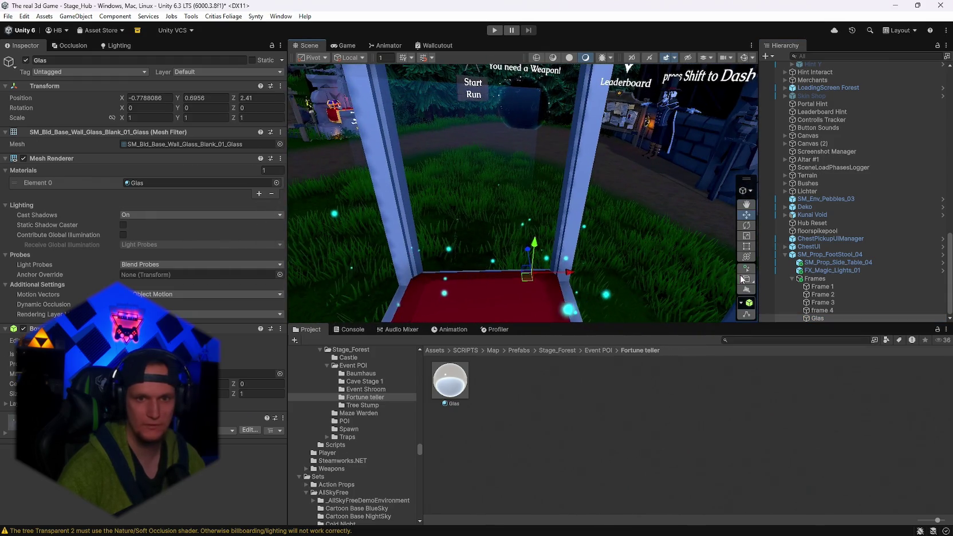
key("y")
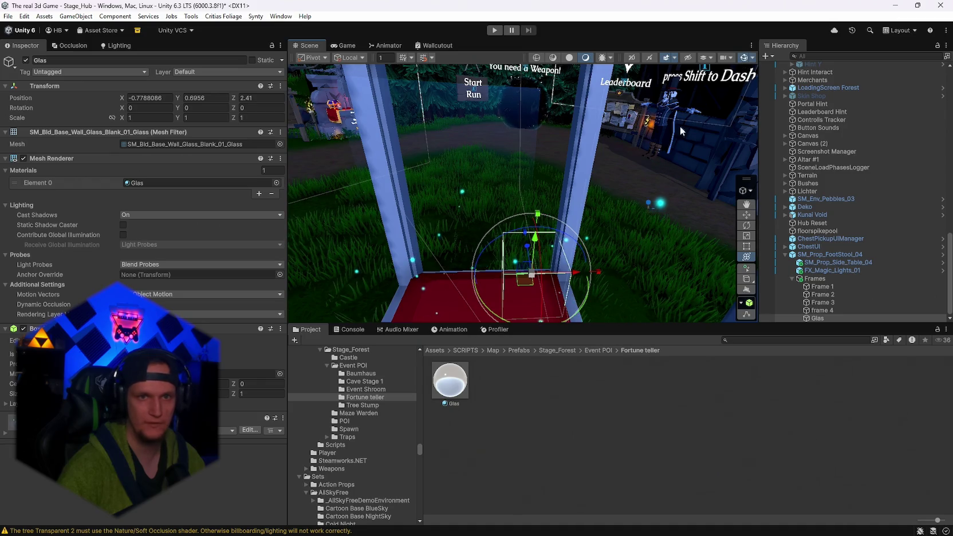
left_click(742, 59)
left_click_drag(556, 273, 581, 273)
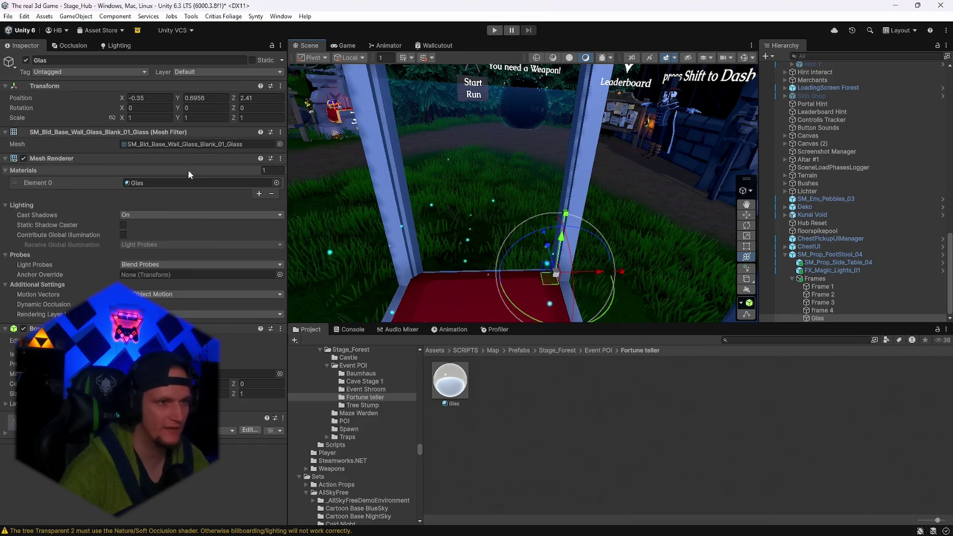
- Switch the Glas material's workflow mode to Metallic
double_click(137, 183)
left_click(150, 105)
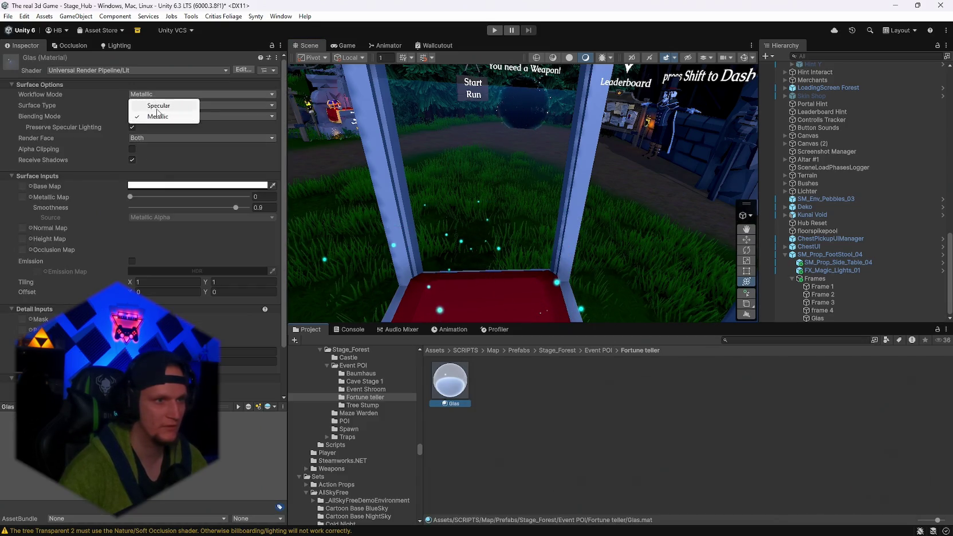
left_click(154, 107)
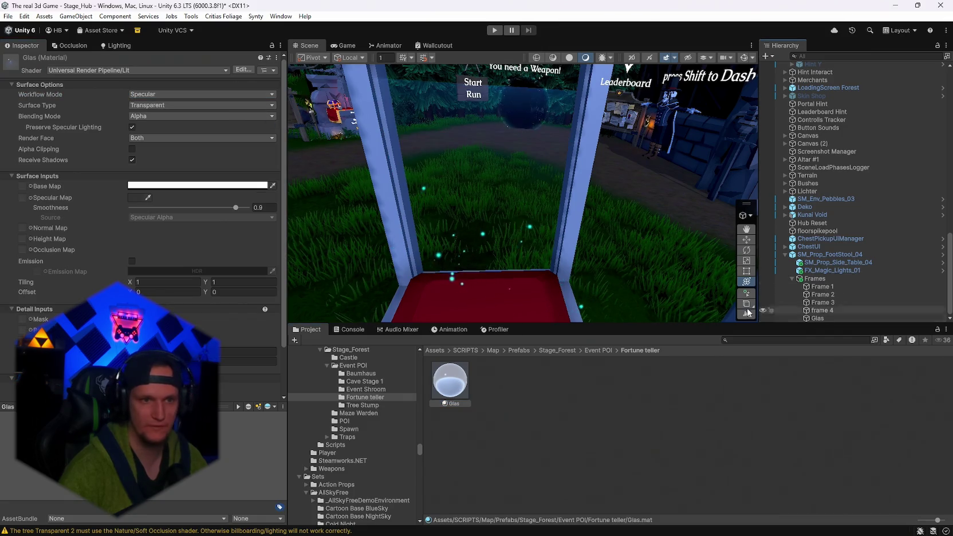
left_click(151, 117)
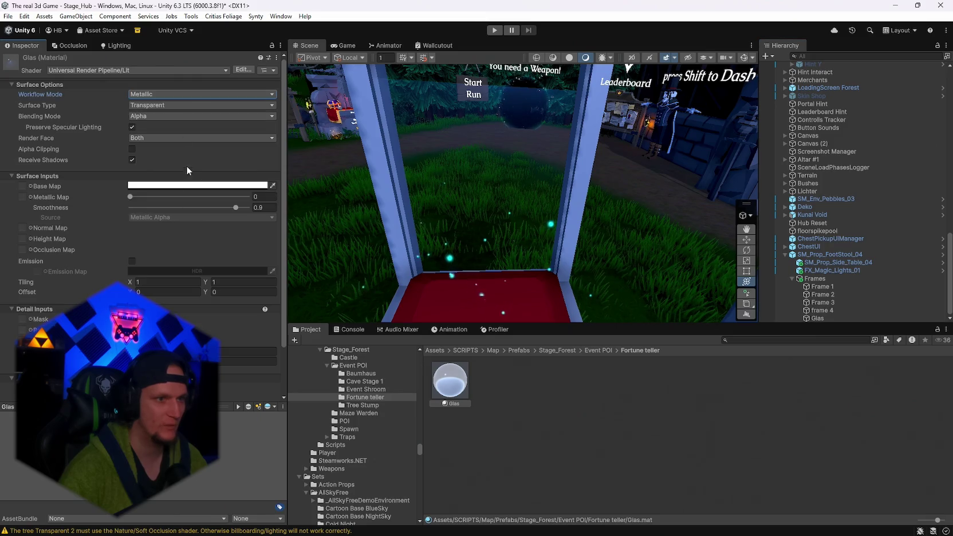
- Tint the Glas base colour pale and semi-opaque, then reselect the Glas pane
left_click(172, 185)
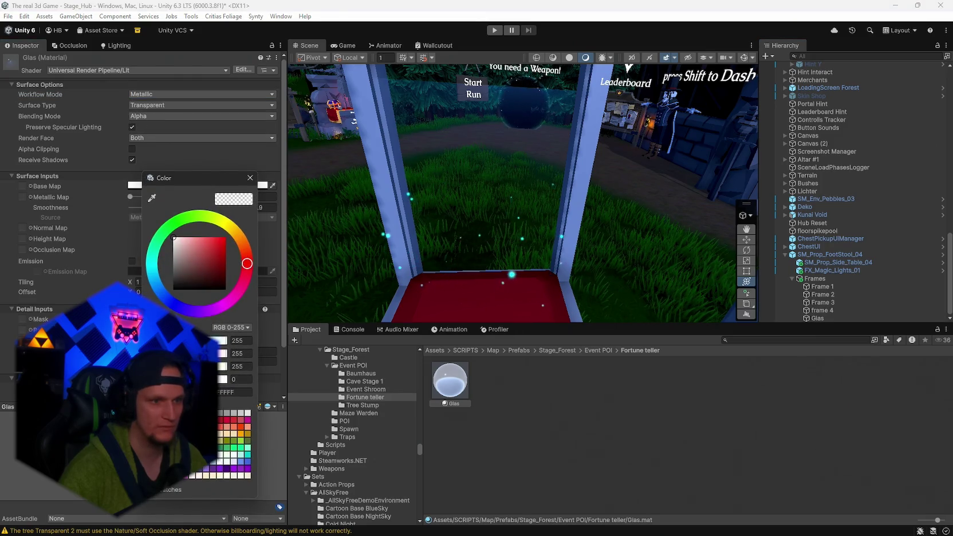
left_click_drag(161, 380, 189, 379)
left_click(249, 178)
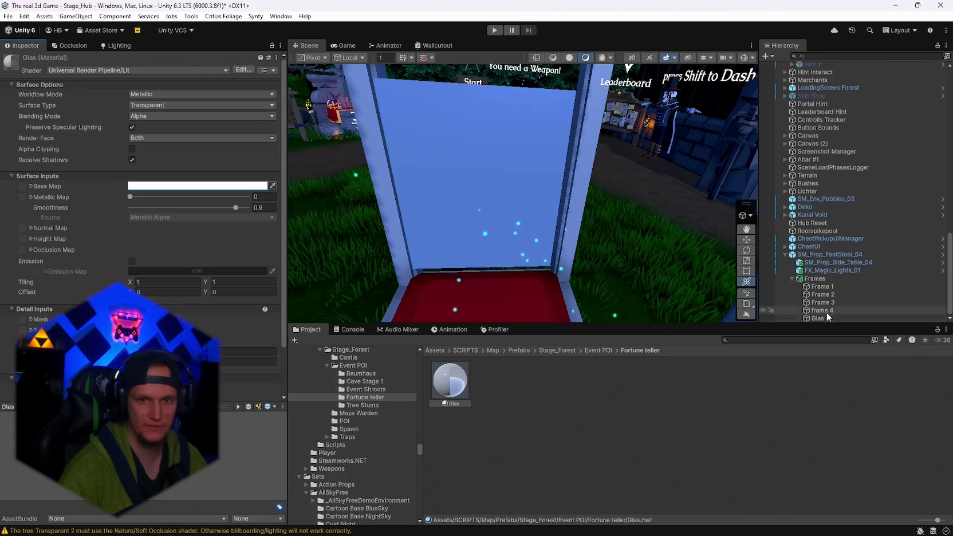
left_click(818, 318)
- Move the Glas pane to Y 0.4, Z 2.656 beside the cushion and widen it slightly
key("f")
mouse_move(564, 251)
left_mouse_down()
mouse_move(600, 305)
mouse_move(611, 304)
mouse_move(600, 306)
mouse_move(610, 297)
left_mouse_up()
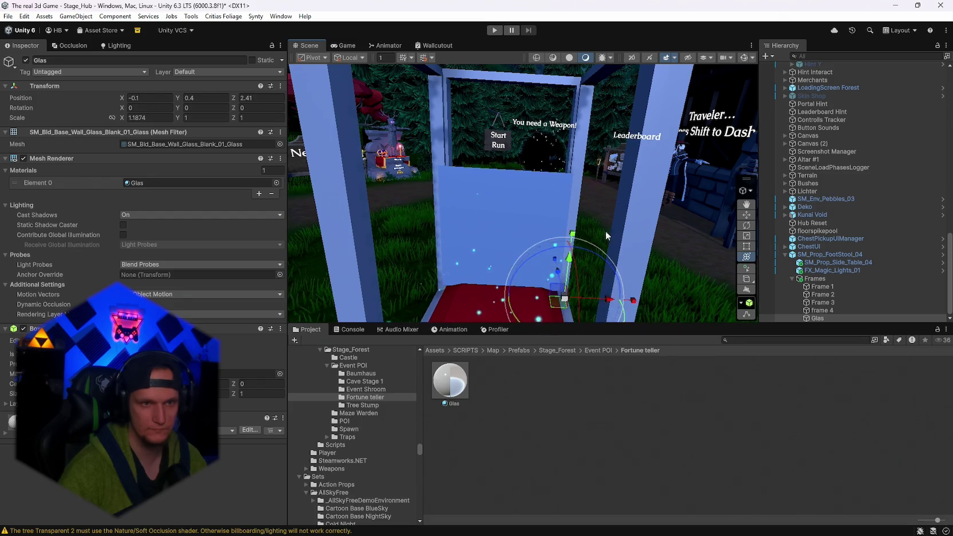
mouse_move(554, 323)
left_mouse_down()
mouse_move(567, 322)
mouse_move(637, 222)
mouse_move(577, 232)
mouse_move(579, 270)
mouse_move(588, 192)
mouse_move(612, 169)
mouse_move(579, 239)
left_mouse_up()
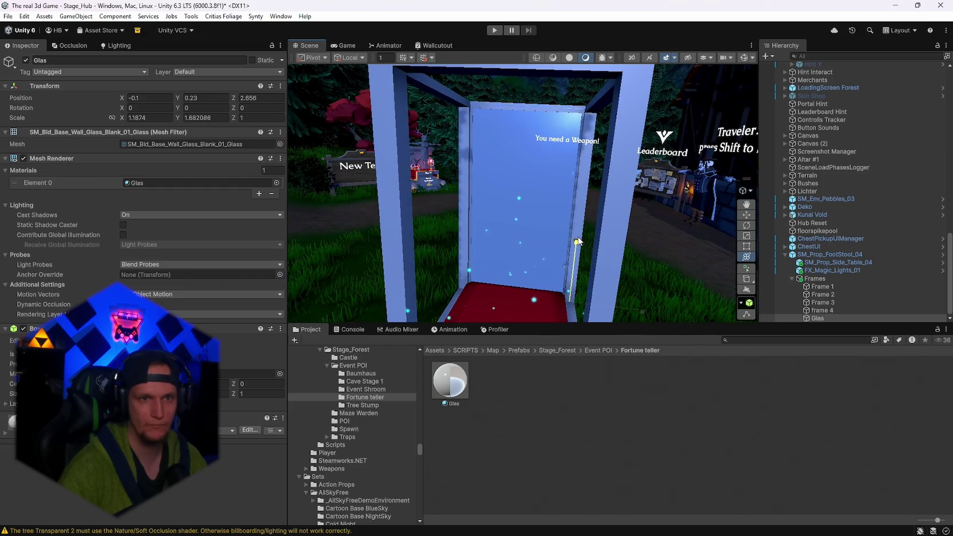
scroll(589, 184, "up", 5)
mouse_move(589, 184)
left_mouse_down()
mouse_move(612, 171)
mouse_move(596, 171)
left_mouse_up()
scroll(596, 172, "down", 5)
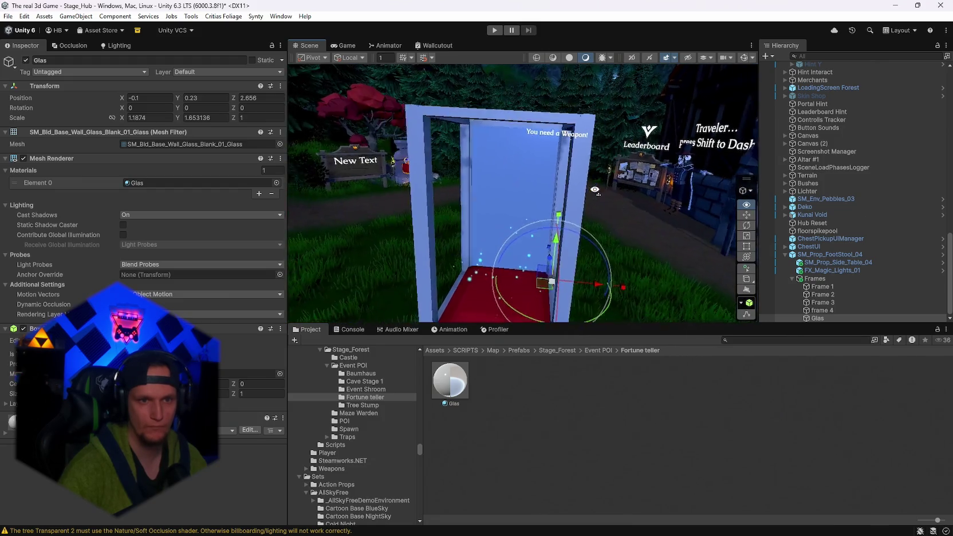
mouse_move(631, 296)
left_mouse_down()
mouse_move(306, 187)
mouse_move(520, 295)
left_mouse_up()
- Duplicate the pane into Glas (1) on the cushion's other side
key("ctrl+d")
mouse_move(606, 280)
left_mouse_down()
mouse_move(600, 259)
mouse_move(568, 265)
left_mouse_up()
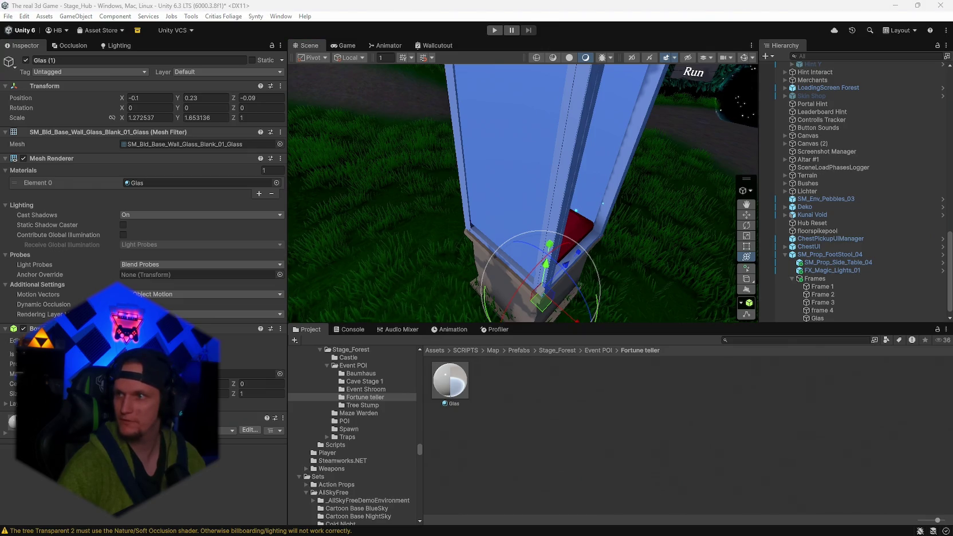
mouse_move(563, 98)
left_mouse_down()
mouse_move(636, 116)
mouse_move(547, 228)
left_mouse_up()
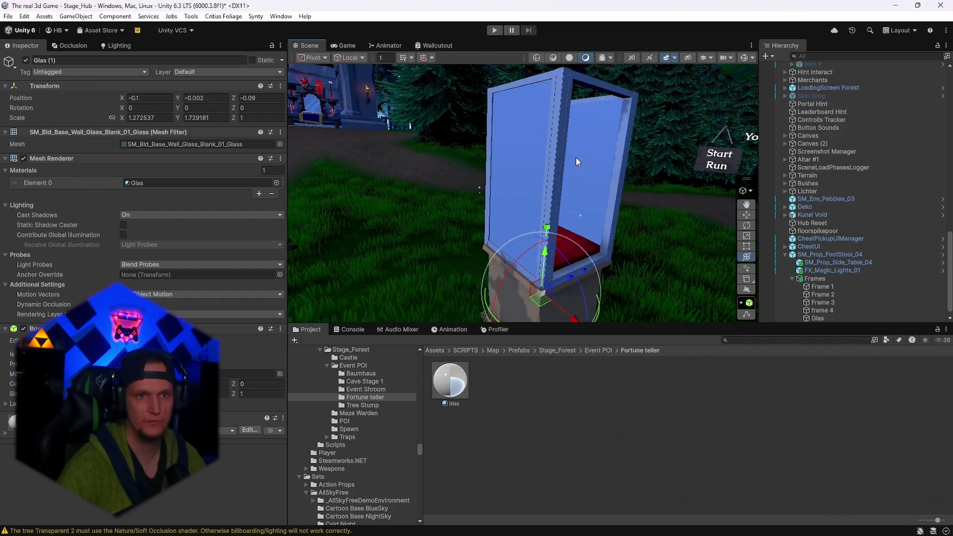
scroll(576, 157, "up", 5)
mouse_move(576, 157)
left_mouse_down()
mouse_move(415, 195)
mouse_move(506, 273)
left_mouse_up()
- Duplicate a pane into Glas (2) and set its Y rotation to 90
key("ctrl+d")
left_click(202, 109)
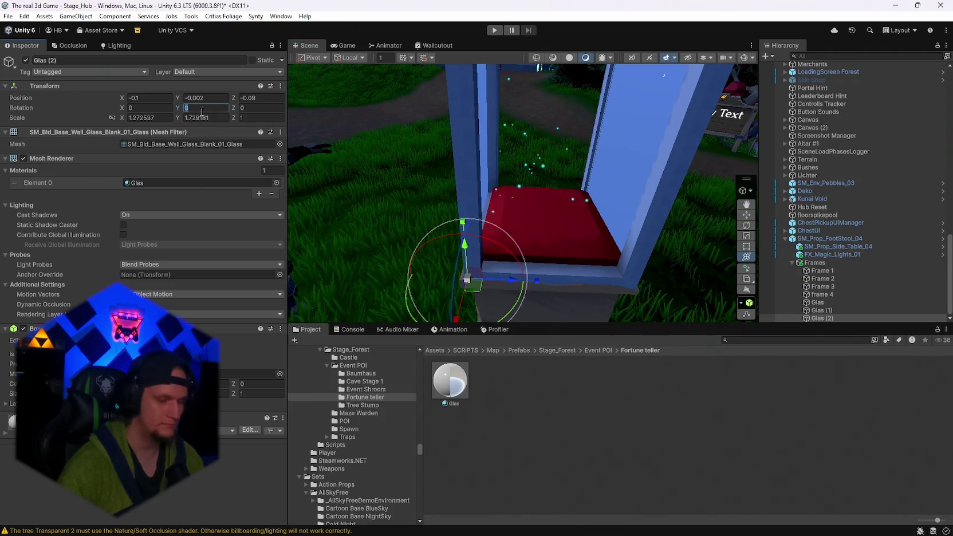
type("90")
mouse_move(515, 300)
left_mouse_down()
mouse_move(570, 149)
mouse_move(574, 217)
mouse_move(630, 201)
mouse_move(704, 201)
mouse_move(47, 155)
mouse_move(55, 203)
mouse_move(27, 229)
mouse_move(475, 223)
left_mouse_up()
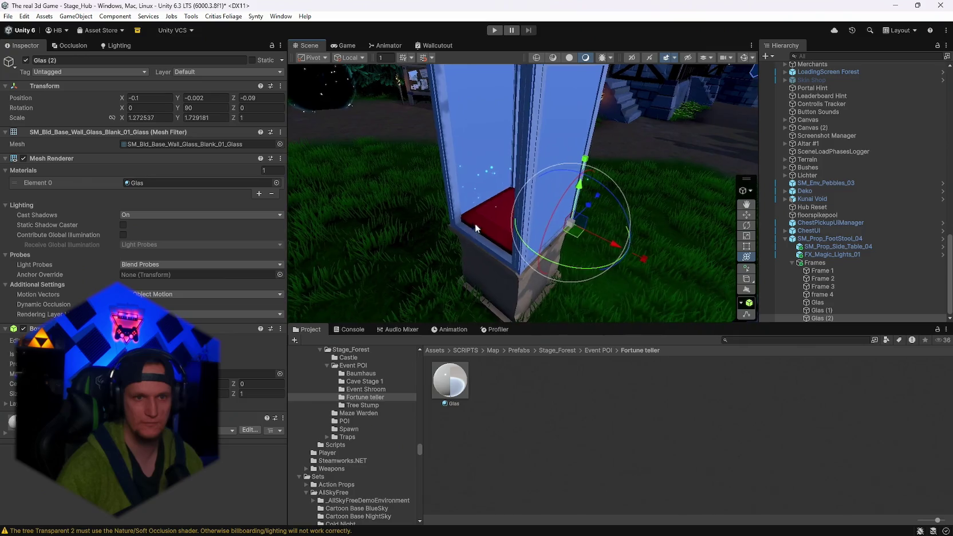
- Duplicate Glas (3) to the opposite side and narrow the side panes to about 1.21 on X
key("ctrl+d")
mouse_move(587, 206)
left_mouse_down()
mouse_move(532, 237)
mouse_move(599, 177)
mouse_move(675, 270)
mouse_move(646, 263)
mouse_move(530, 195)
mouse_move(546, 191)
left_mouse_up()
left_click(546, 191)
mouse_move(621, 220)
left_mouse_down()
mouse_move(557, 152)
mouse_move(460, 217)
mouse_move(444, 209)
left_mouse_up()
mouse_move(445, 208)
left_mouse_down()
mouse_move(660, 150)
mouse_move(714, 218)
left_mouse_up()
left_click(450, 380)
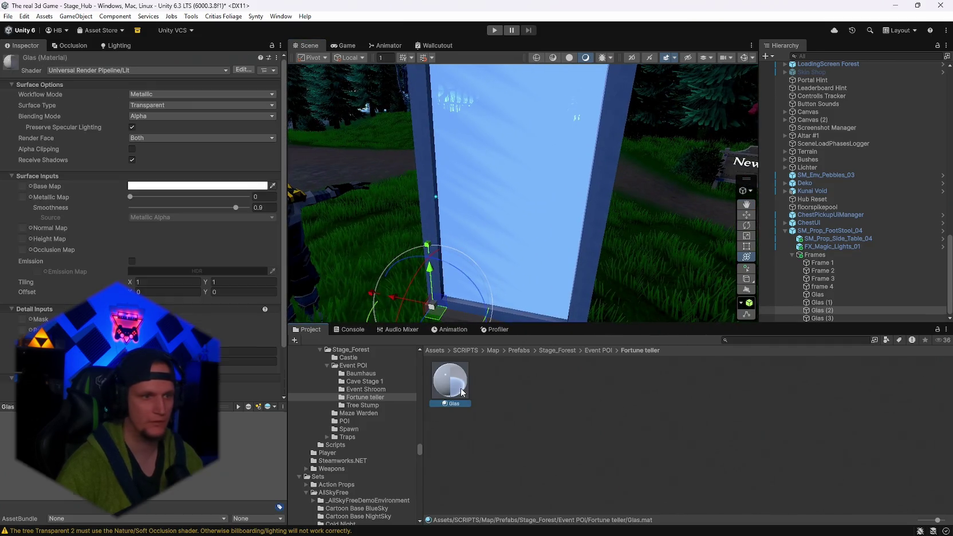
- Set the Glas material's Base Map colour alpha to 30
left_click(150, 187)
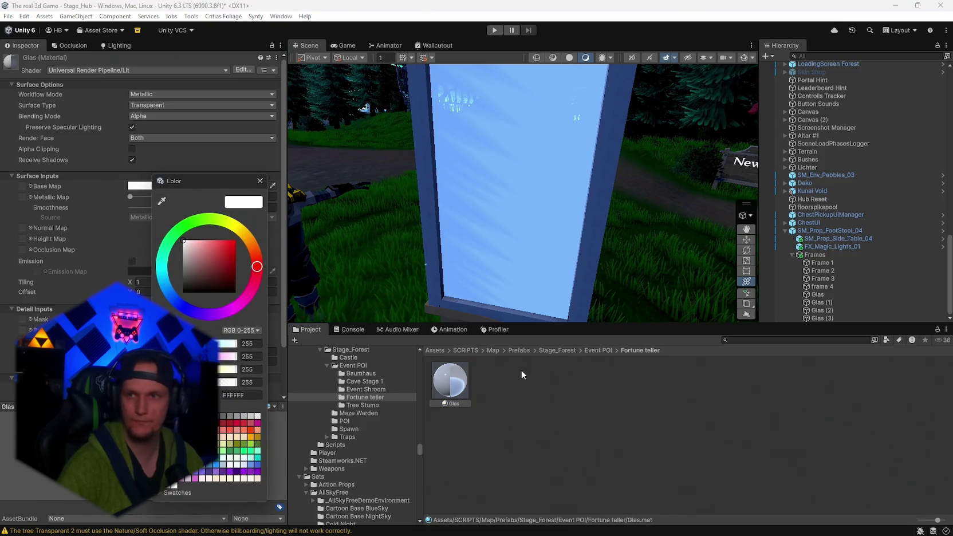
key("Escape")
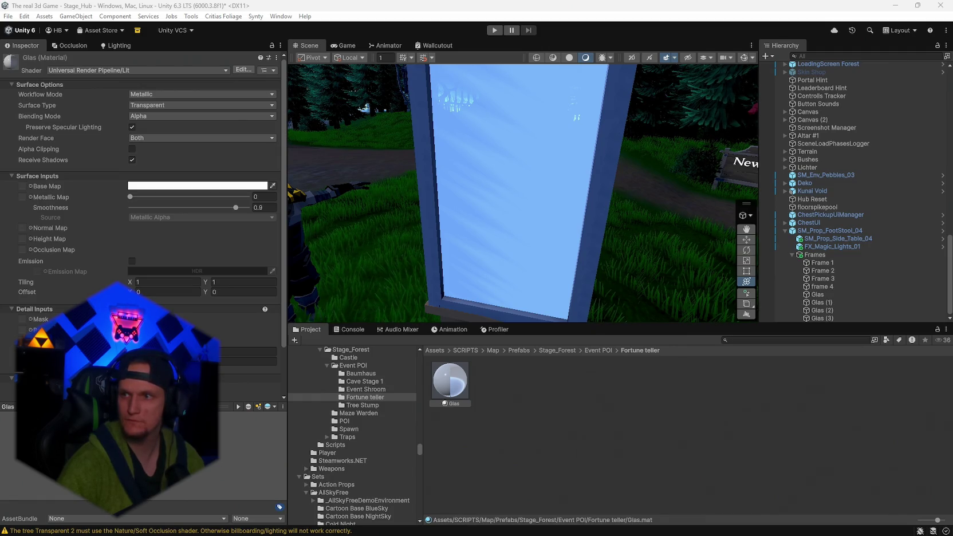
left_click(153, 186)
left_click(247, 378)
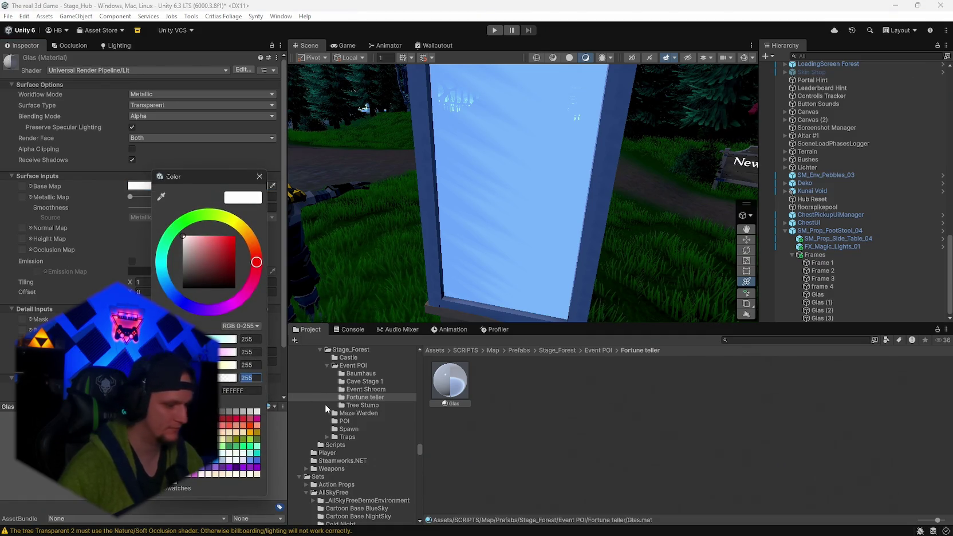
type("30")
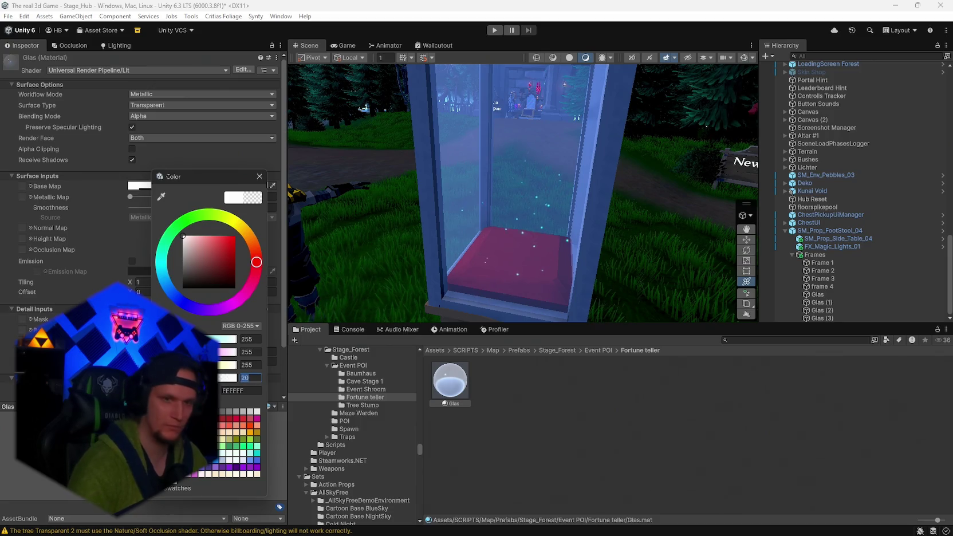
mouse_move(573, 258)
left_mouse_down()
mouse_move(779, 265)
mouse_move(916, 238)
mouse_move(889, 223)
mouse_move(902, 194)
mouse_move(457, 152)
mouse_move(909, 192)
mouse_move(907, 180)
mouse_move(104, 201)
mouse_move(924, 231)
mouse_move(914, 266)
mouse_move(834, 304)
mouse_move(650, 304)
mouse_move(863, 301)
left_mouse_up()
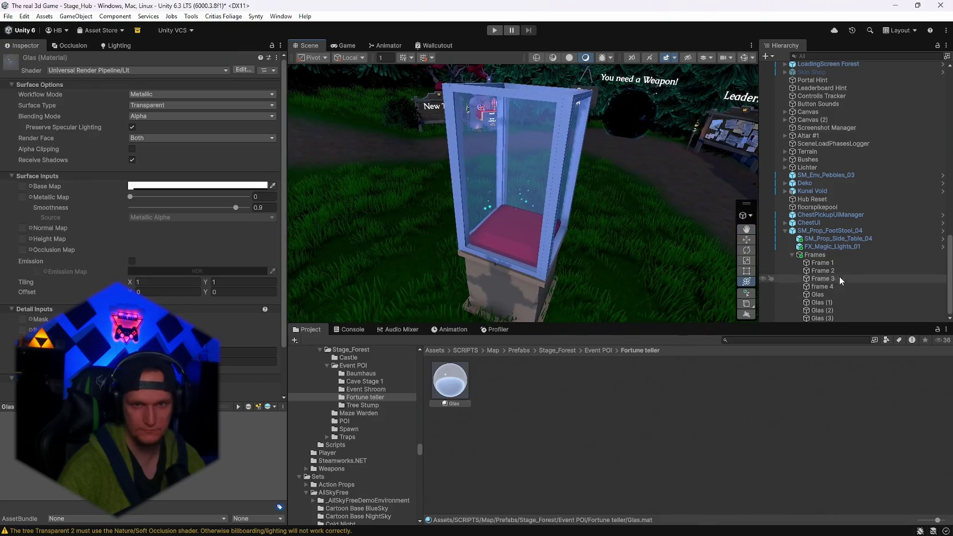
- Scale up the Frames booth group and SM_Prop_FootStool_04 together
left_click(812, 255)
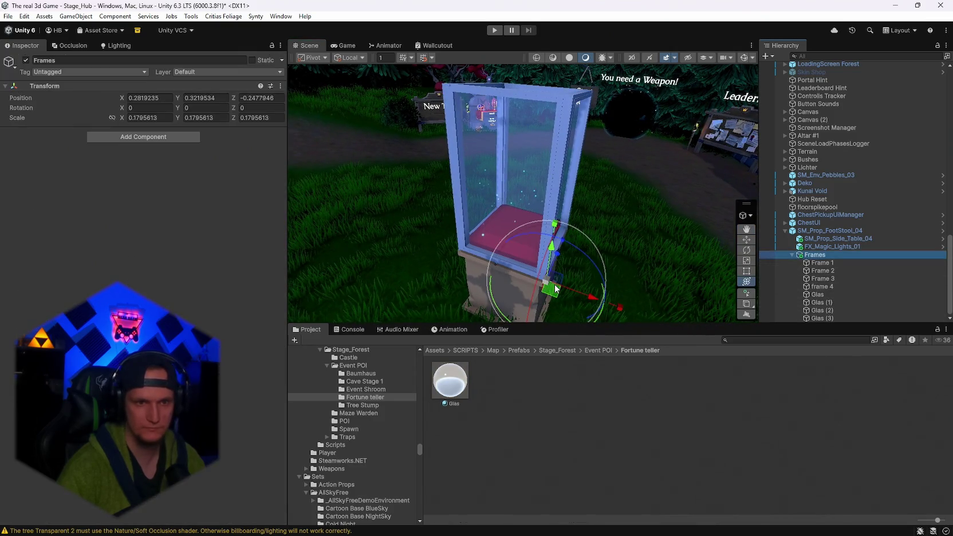
left_click_drag(548, 283, 636, 272)
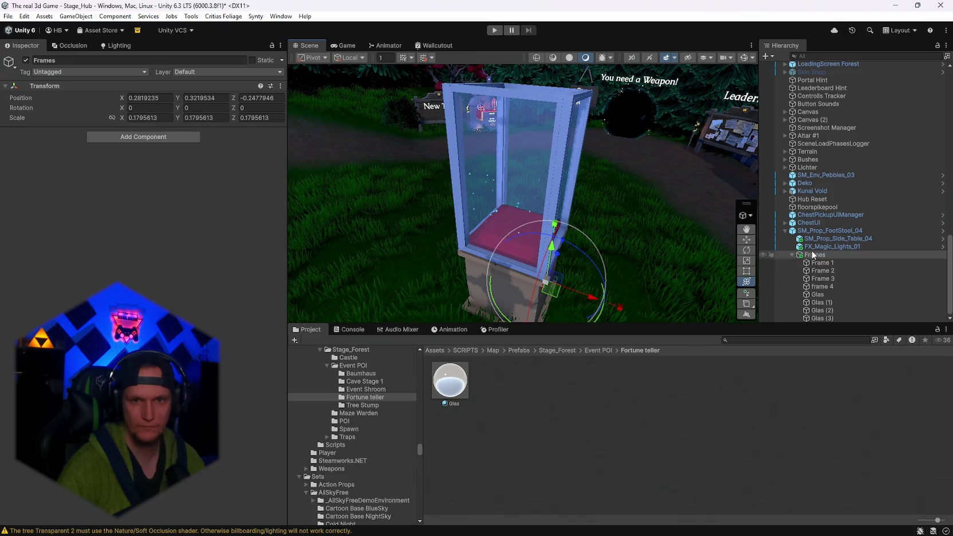
left_click(791, 256)
left_click(803, 295)
mouse_move(539, 271)
left_mouse_down()
mouse_move(524, 273)
mouse_move(564, 236)
mouse_move(426, 171)
mouse_move(429, 141)
mouse_move(569, 198)
mouse_move(613, 172)
mouse_move(601, 202)
left_mouse_up()
- Search 'dungeon' in the Project window and open PolygonDungeon > Prefabs > Items
left_click(756, 341)
type("dungeon")
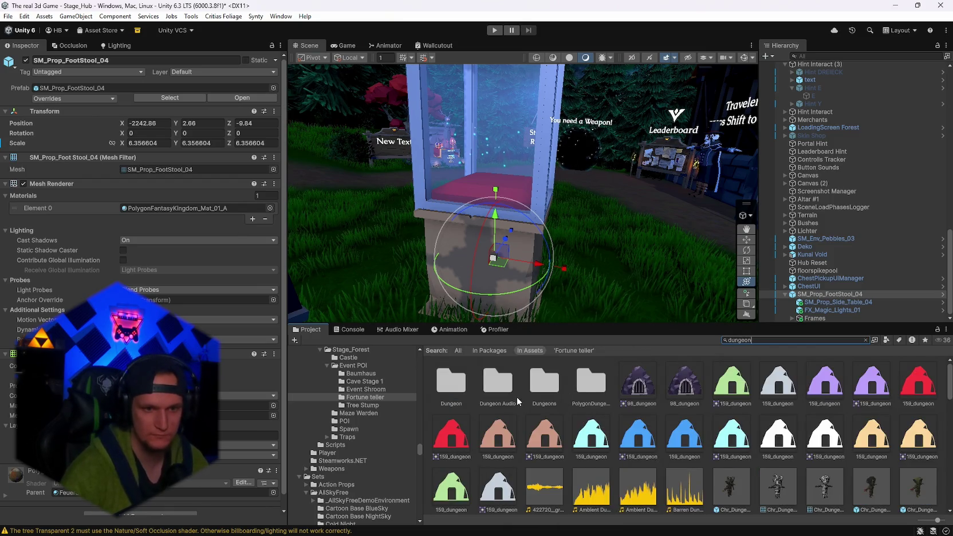
left_click(474, 385)
left_click(530, 389)
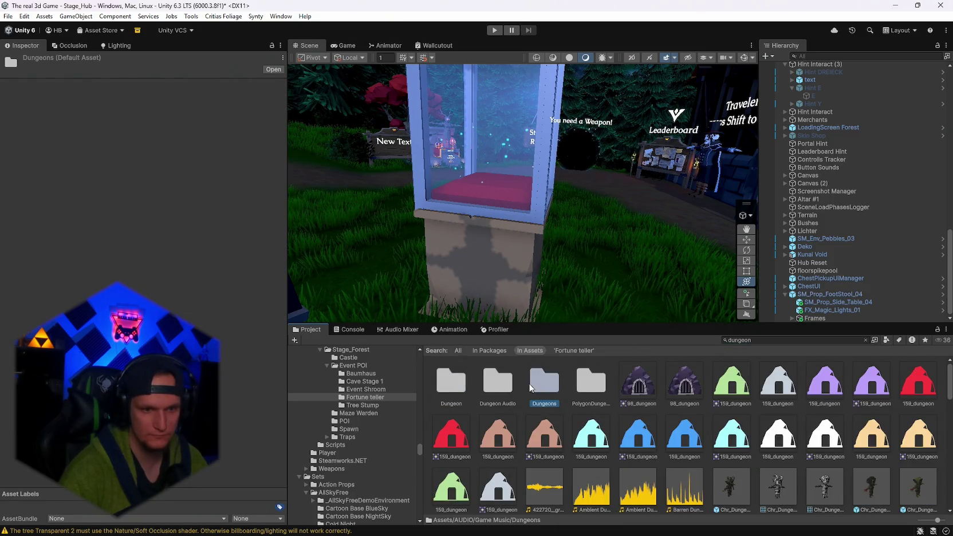
left_click(567, 393)
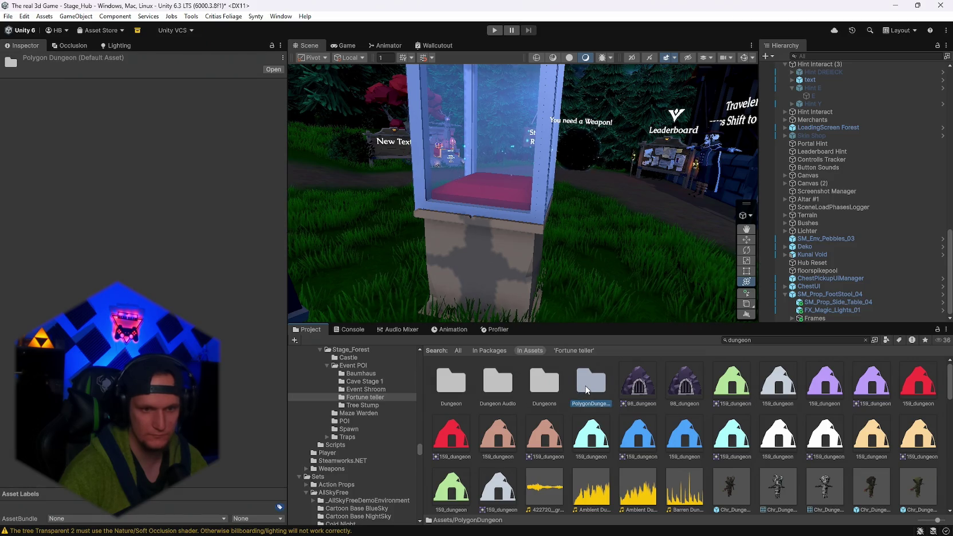
double_click(586, 389)
double_click(550, 386)
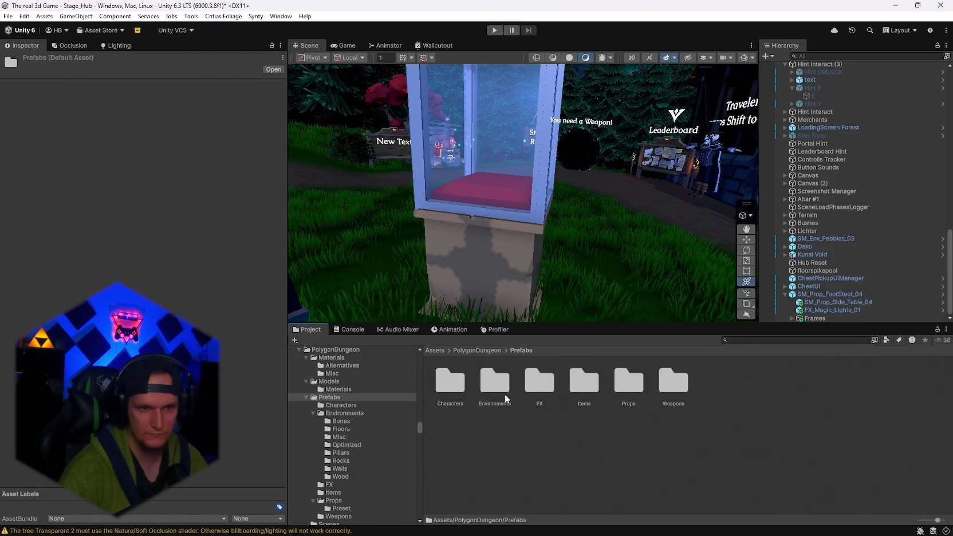
double_click(586, 390)
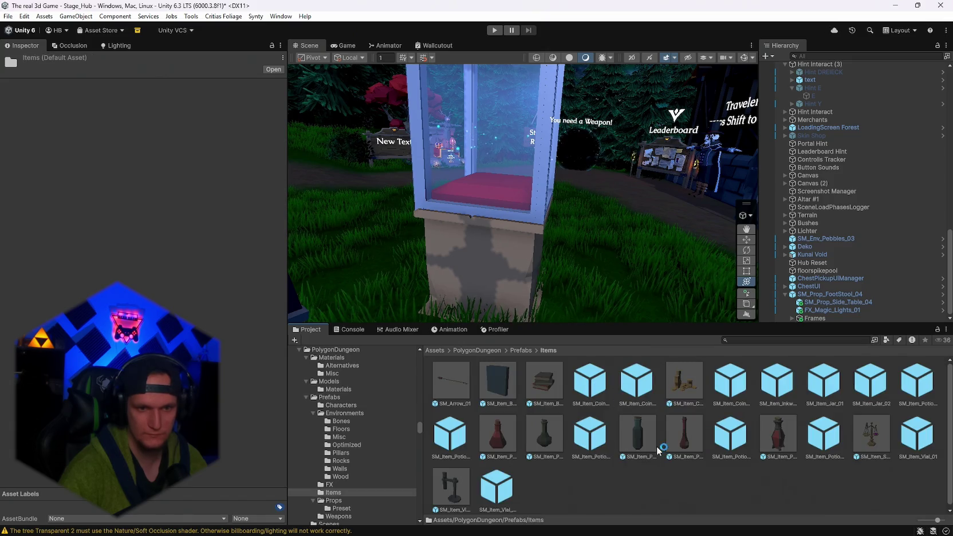
- Open the PolygonDungeon Props folder and place SM_Prop_Crate_Metal_01 beneath the display case
key("BackSpace")
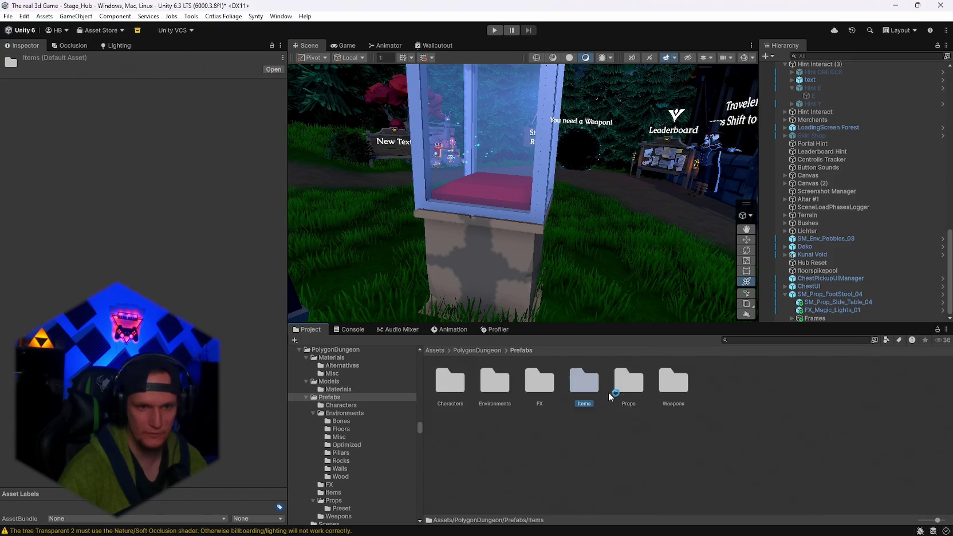
double_click(629, 389)
scroll(687, 412, "down", 1)
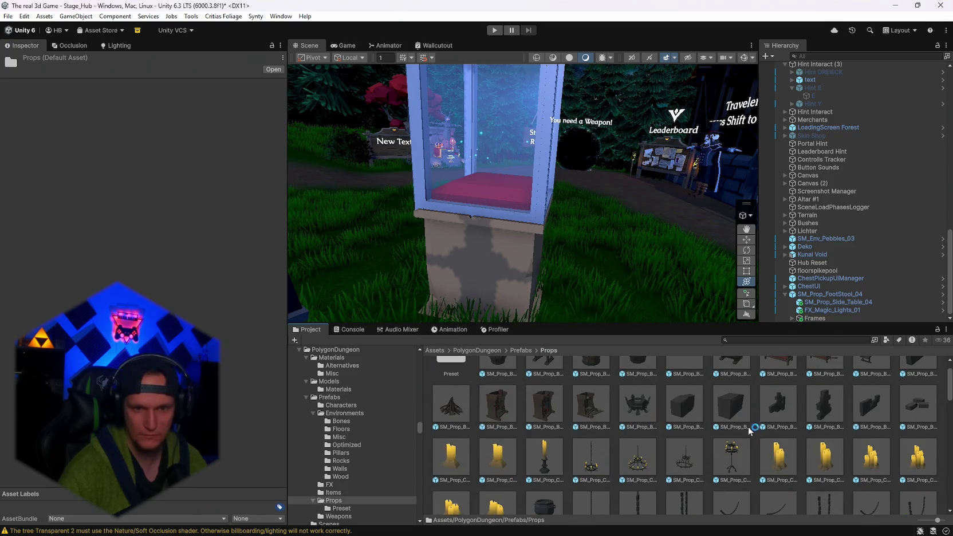
left_click(732, 403)
scroll(652, 436, "down", 1)
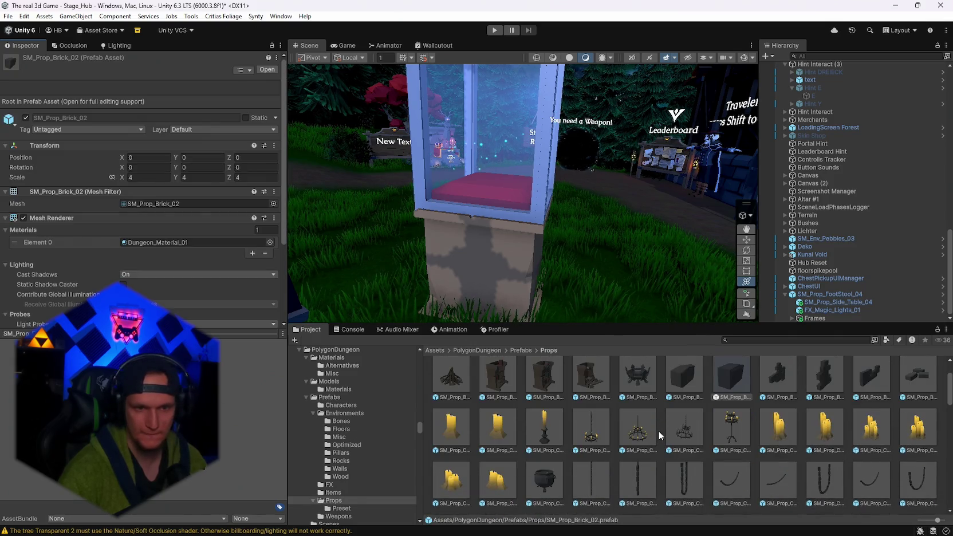
scroll(661, 444, "down", 4)
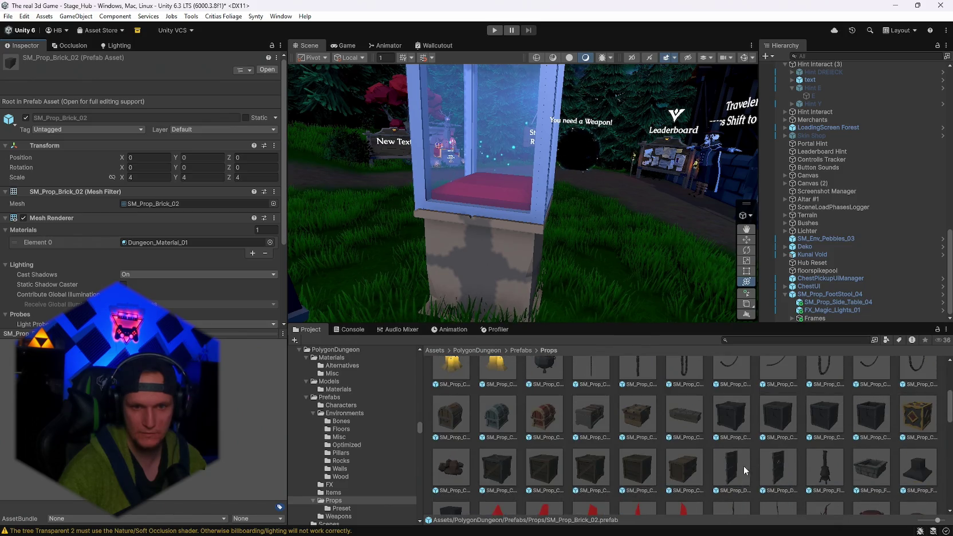
left_click(731, 414)
mouse_move(607, 265)
left_mouse_down()
mouse_move(523, 271)
mouse_move(556, 276)
mouse_move(558, 303)
mouse_move(654, 294)
left_mouse_up()
mouse_move(545, 309)
left_mouse_down()
mouse_move(395, 275)
mouse_move(482, 264)
left_mouse_up()
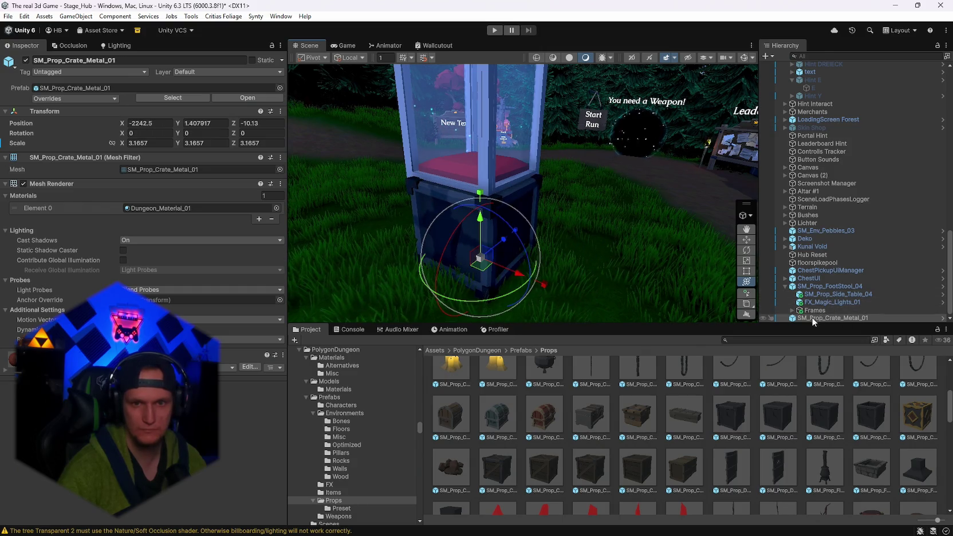
- Delete the side table and nest the metal crate, scaled 3.1657, under SM_Prop_FootStool_04
left_click(831, 294)
key("Delete")
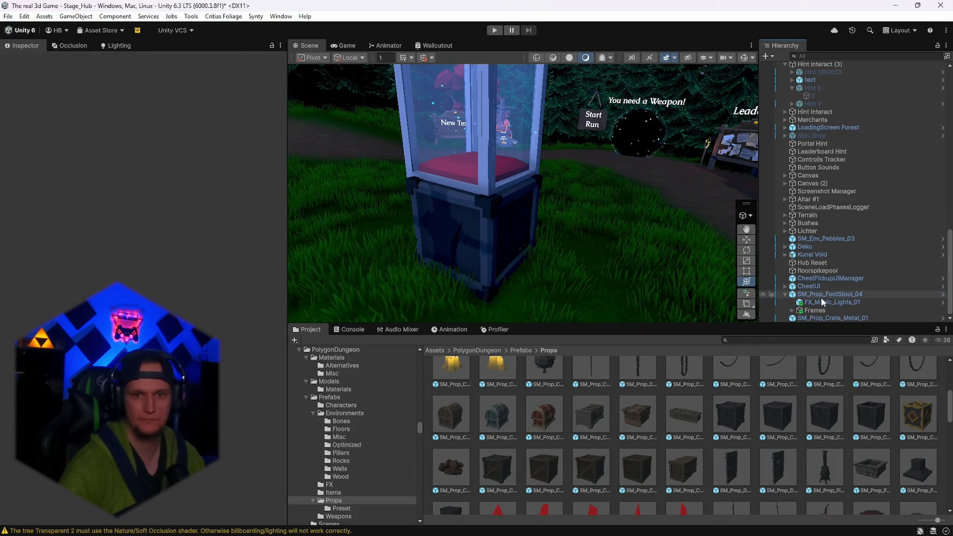
left_click_drag(828, 318, 820, 298)
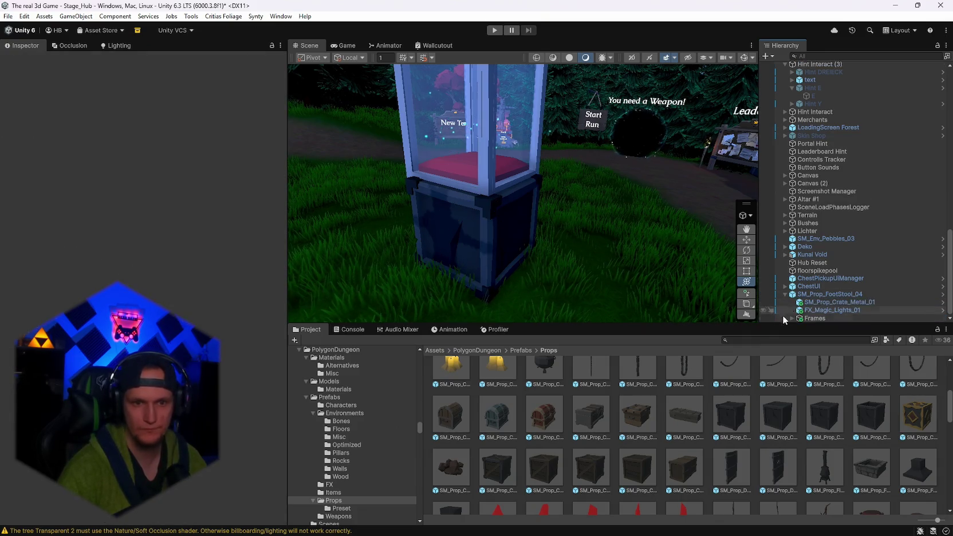
left_click_drag(705, 295, 634, 271)
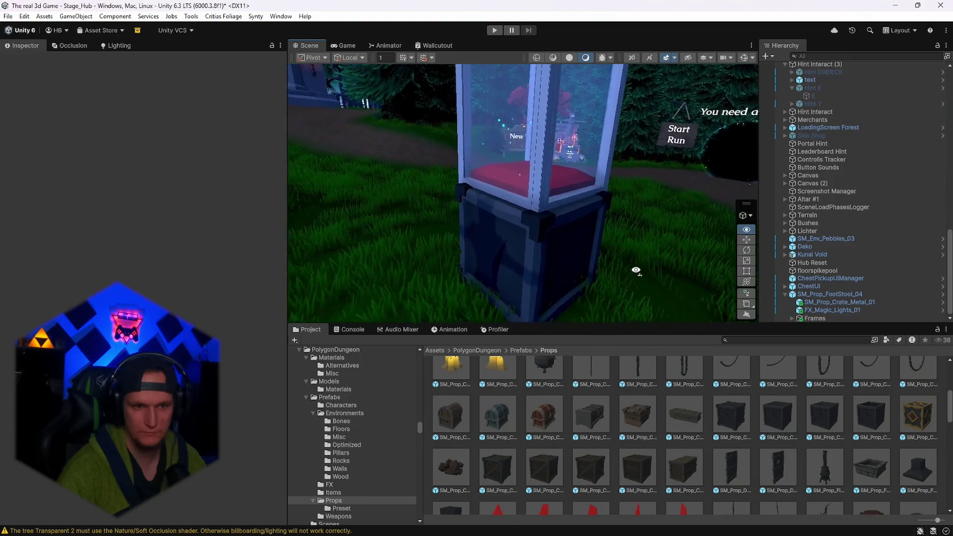
scroll(664, 416, "down", 1)
scroll(665, 416, "down", 1)
left_click(453, 461)
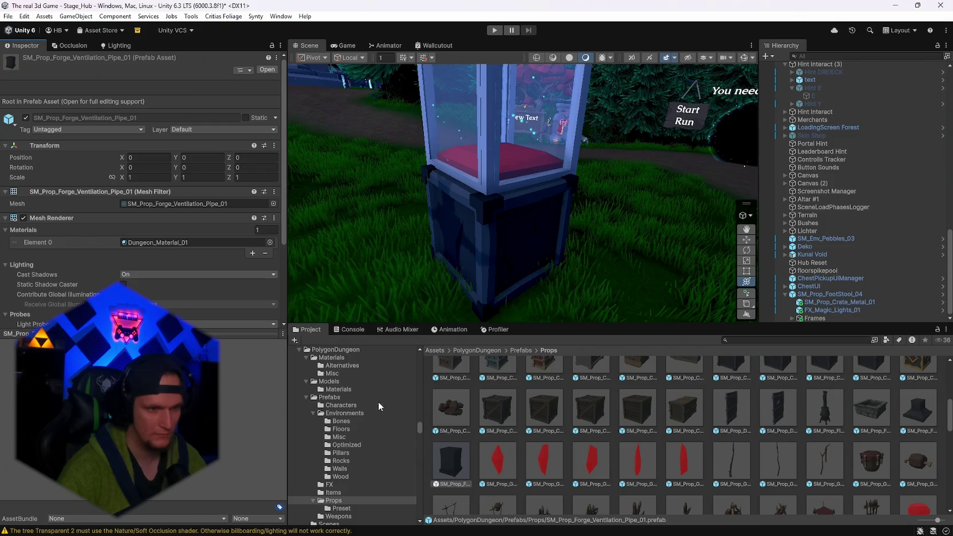
- Place SM_Prop_Forge_Ventilation_Pipe_01 in the scene, enlarge it, and move it under the case
left_click_drag(480, 421, 556, 307)
left_click_drag(554, 265, 591, 271)
left_click_drag(617, 317, 622, 300)
left_click_drag(593, 242, 607, 234)
mouse_move(555, 283)
left_mouse_down()
mouse_move(500, 252)
mouse_move(504, 239)
left_mouse_up()
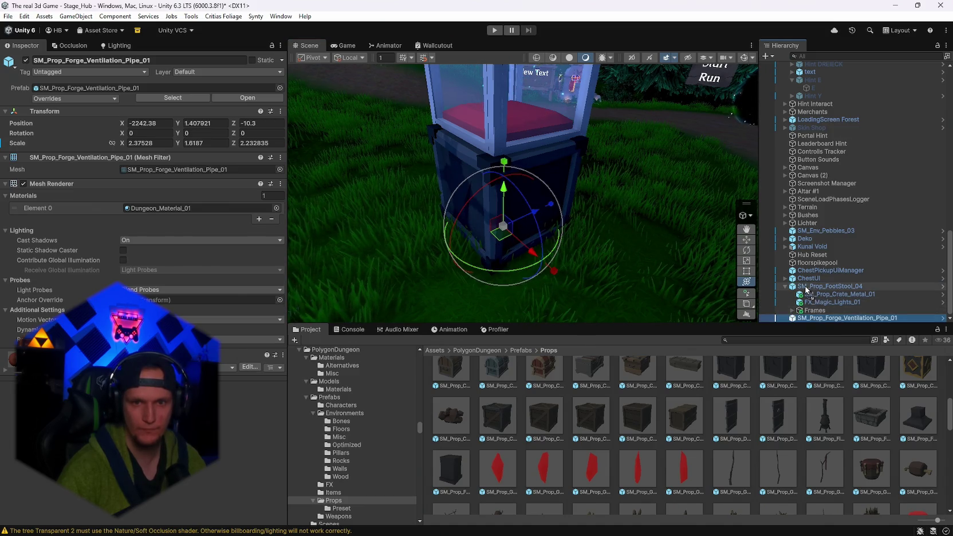
- Parent the pipe to SM_Prop_FootStool_04 and set its local X and Z to 0
left_click_drag(807, 290, 807, 290)
left_click(154, 122)
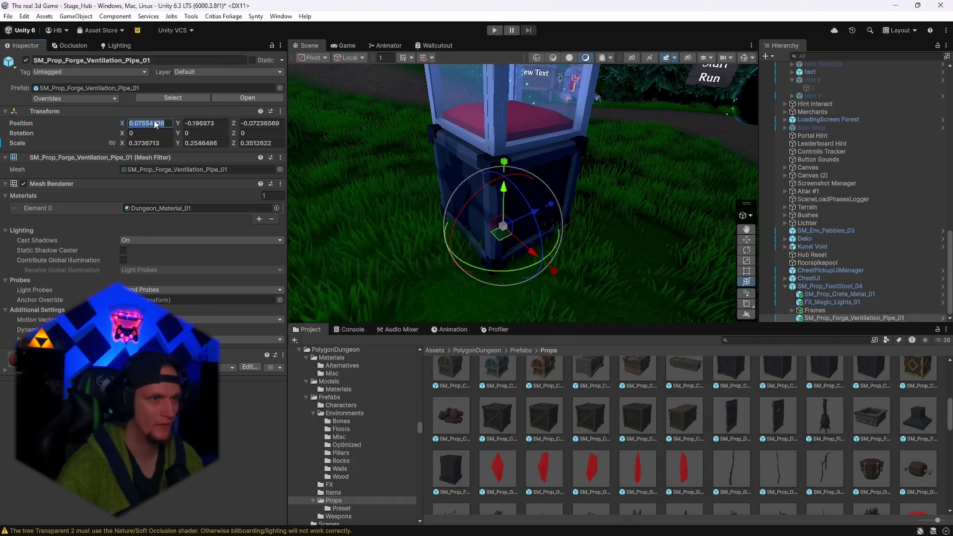
type("00")
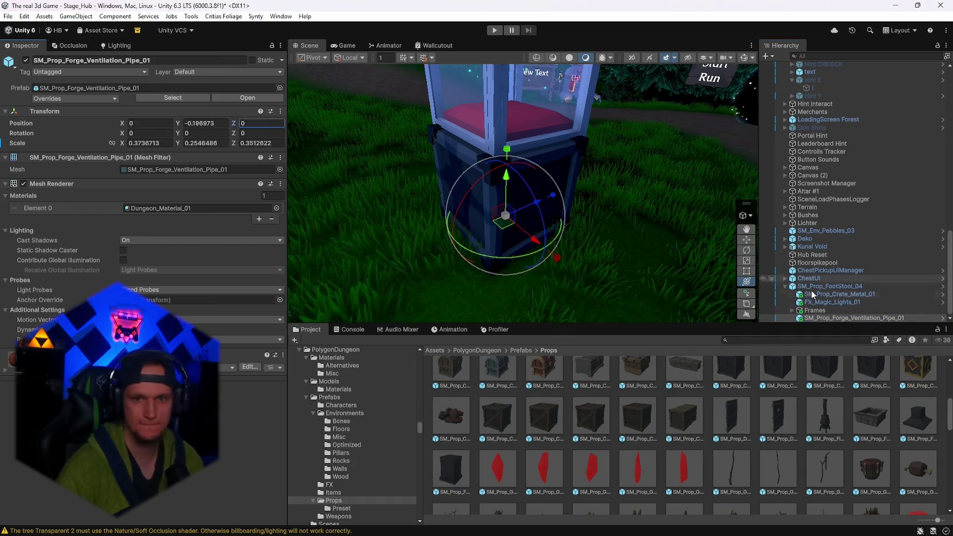
left_click_drag(848, 318, 822, 301)
left_click(823, 301)
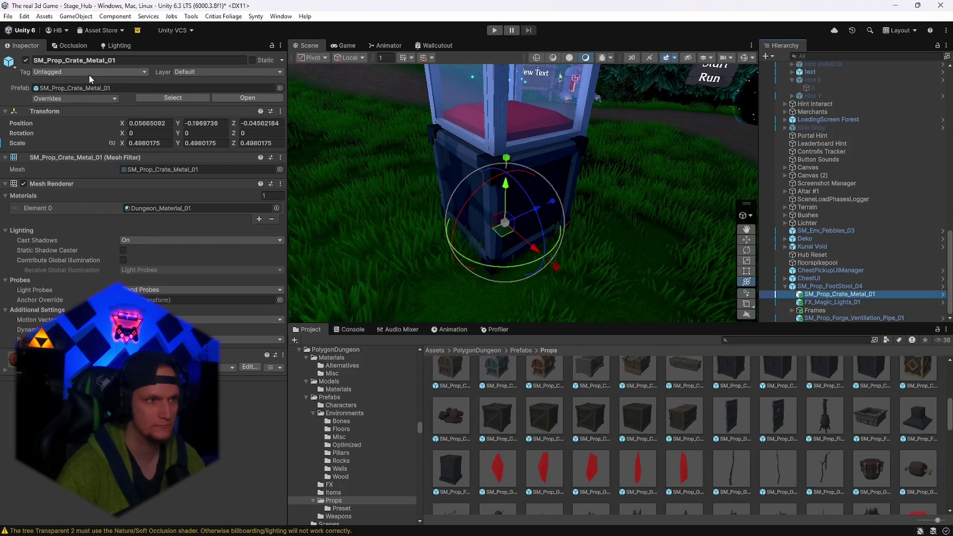
- Deactivate the SM_Prop_Crate_Metal_01 crate under the case
left_click(26, 61)
mouse_move(558, 209)
left_mouse_down()
mouse_move(589, 231)
mouse_move(502, 249)
left_mouse_up()
mouse_move(521, 193)
left_mouse_down()
mouse_move(541, 190)
mouse_move(488, 217)
left_mouse_up()
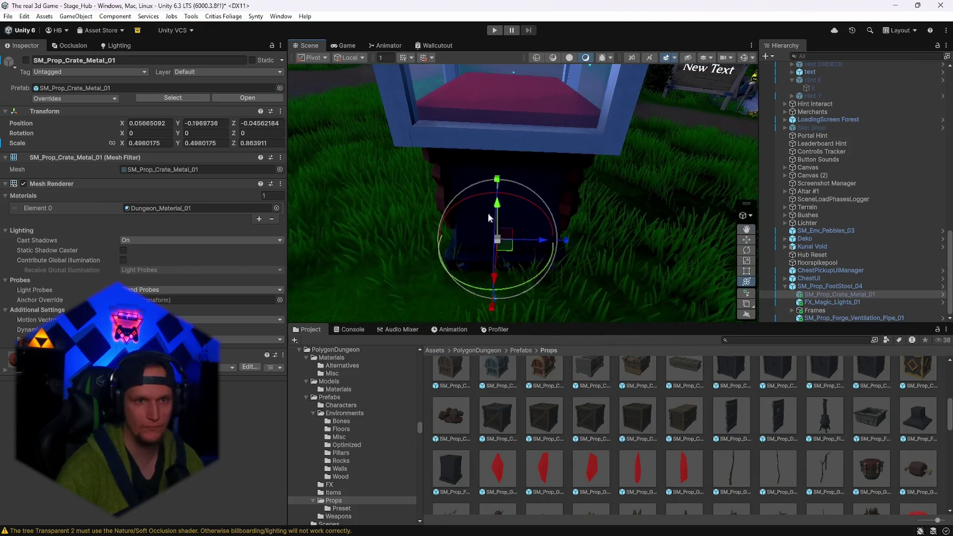
left_click_drag(563, 245, 659, 243)
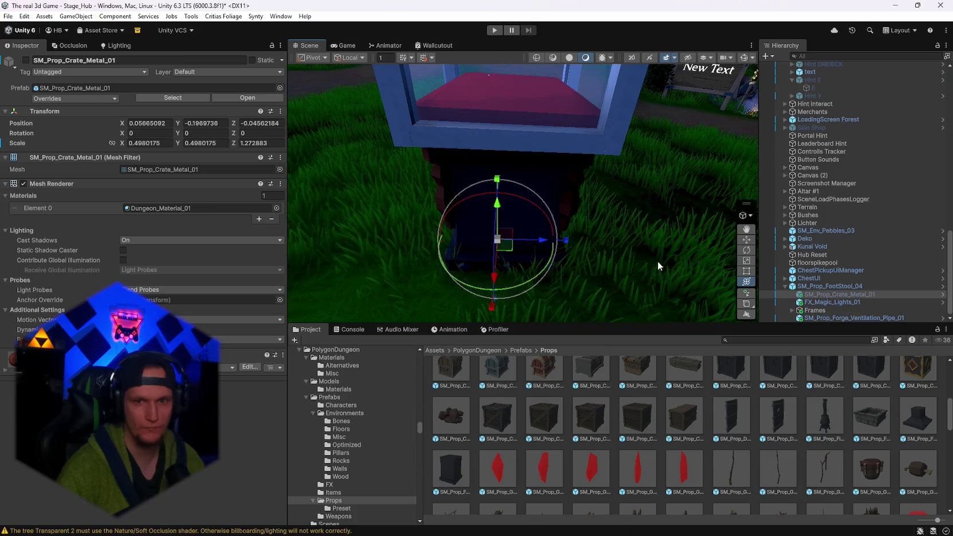
- Scale the ventilation pipe to about 0.548, 0.309, 0.541 so it fits under the case
left_click(817, 319)
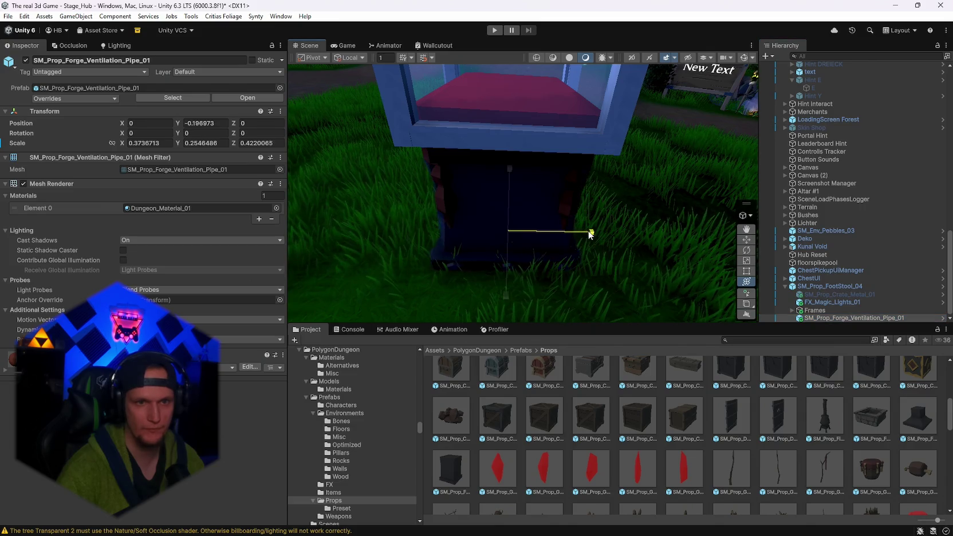
left_click_drag(602, 235, 598, 235)
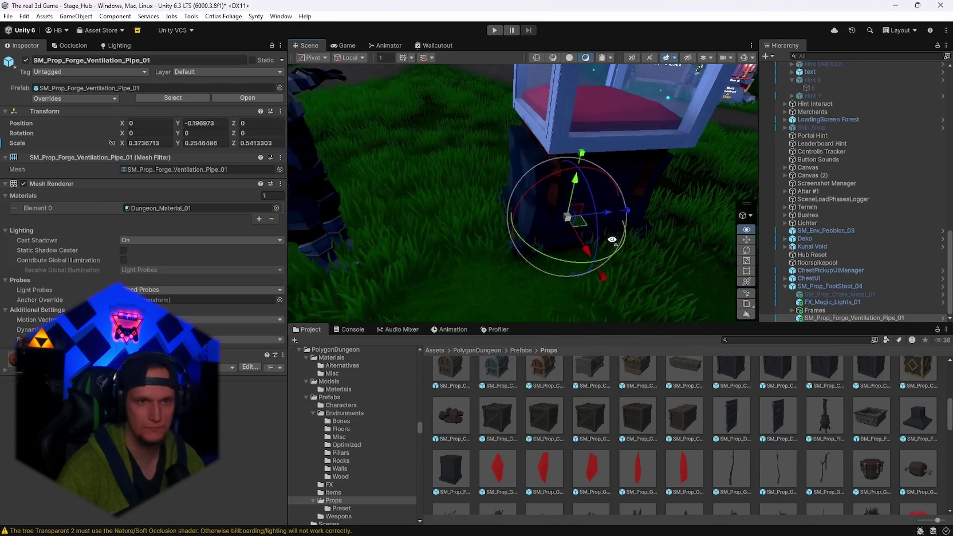
left_click_drag(602, 283, 607, 289)
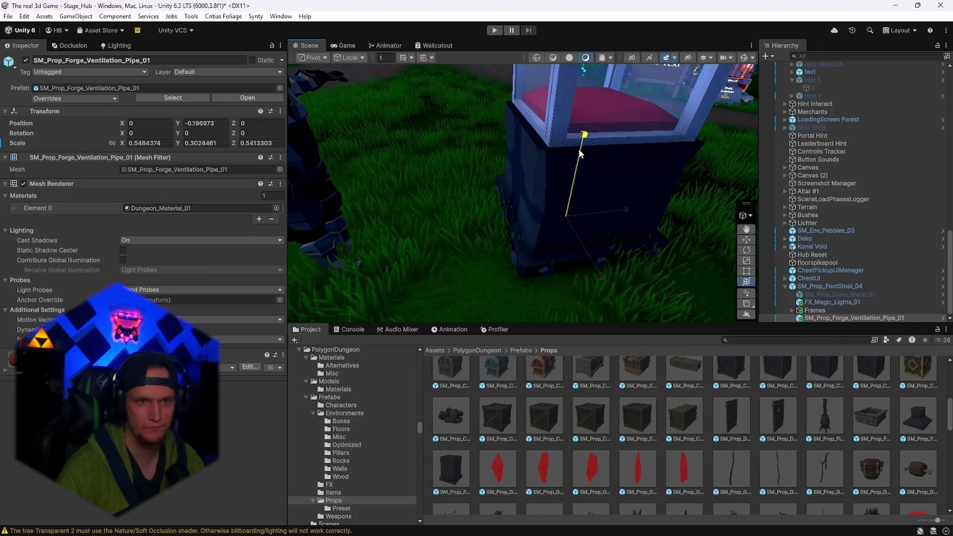
mouse_move(580, 153)
left_mouse_down()
mouse_move(18, 109)
mouse_move(171, 79)
mouse_move(178, 106)
mouse_move(215, 57)
mouse_move(248, 74)
mouse_move(165, 29)
mouse_move(152, 35)
left_mouse_up()
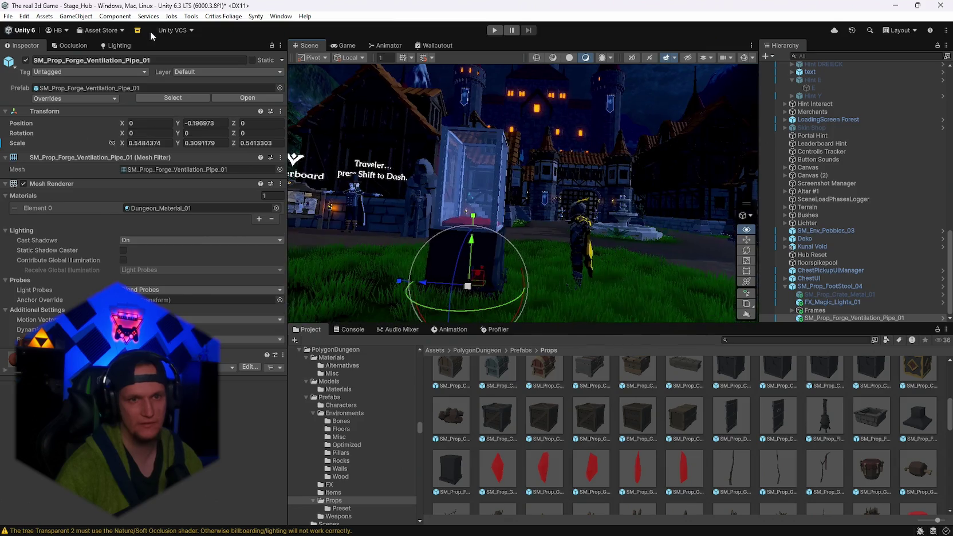
mouse_move(566, 148)
left_mouse_down()
mouse_move(471, 178)
mouse_move(267, 289)
mouse_move(325, 337)
mouse_move(400, 374)
mouse_move(584, 372)
mouse_move(672, 347)
mouse_move(467, 266)
mouse_move(232, 253)
mouse_move(126, 271)
mouse_move(25, 220)
mouse_move(87, 219)
mouse_move(179, 250)
mouse_move(174, 213)
mouse_move(147, 189)
mouse_move(80, 206)
mouse_move(908, 205)
mouse_move(582, 191)
mouse_move(543, 174)
left_mouse_up()
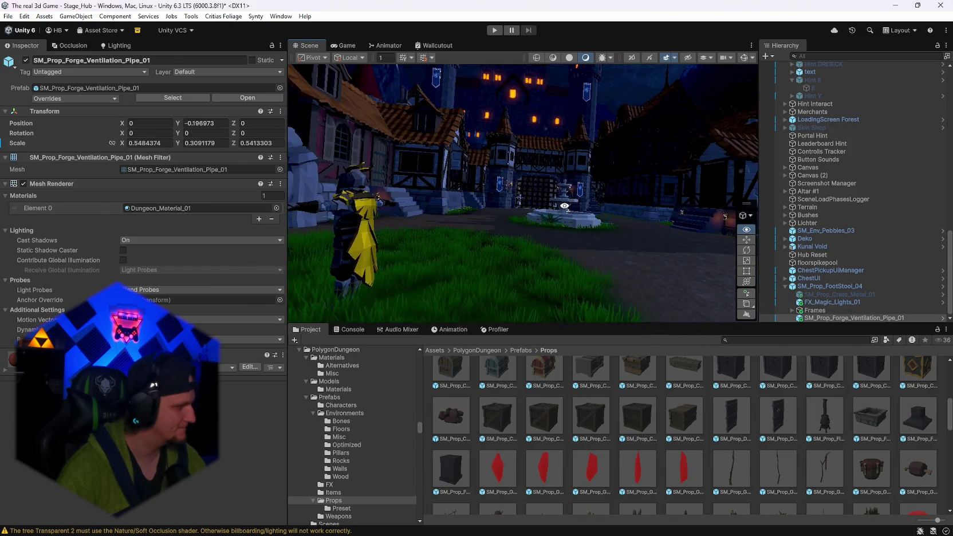
left_click_drag(558, 196, 549, 152)
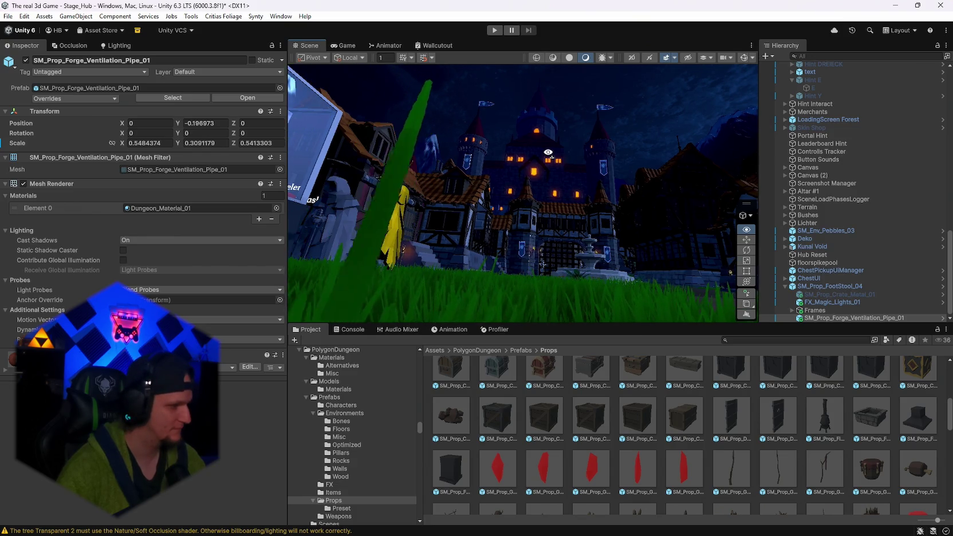
mouse_move(548, 152)
left_mouse_down()
mouse_move(290, 241)
mouse_move(530, 215)
mouse_move(557, 192)
left_mouse_up()
key("d")
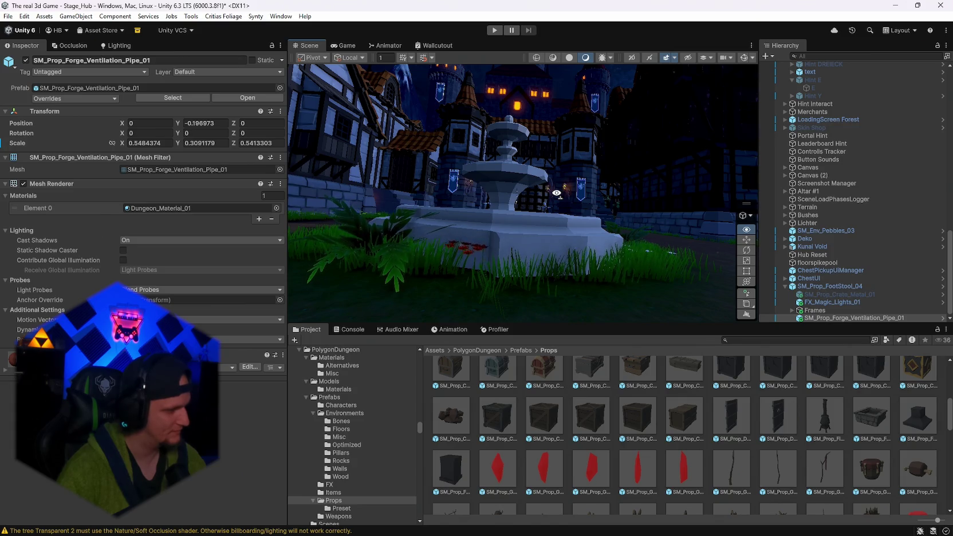
left_click(526, 227)
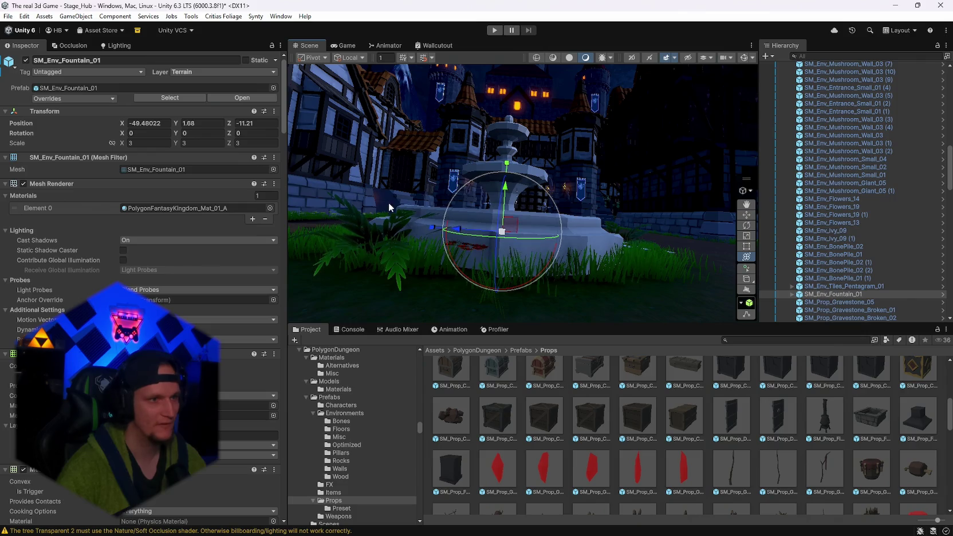
mouse_move(516, 200)
left_mouse_down()
mouse_move(539, 142)
mouse_move(458, 237)
mouse_move(619, 132)
mouse_move(631, 147)
mouse_move(586, 155)
mouse_move(657, 152)
mouse_move(745, 130)
mouse_move(582, 149)
left_mouse_up()
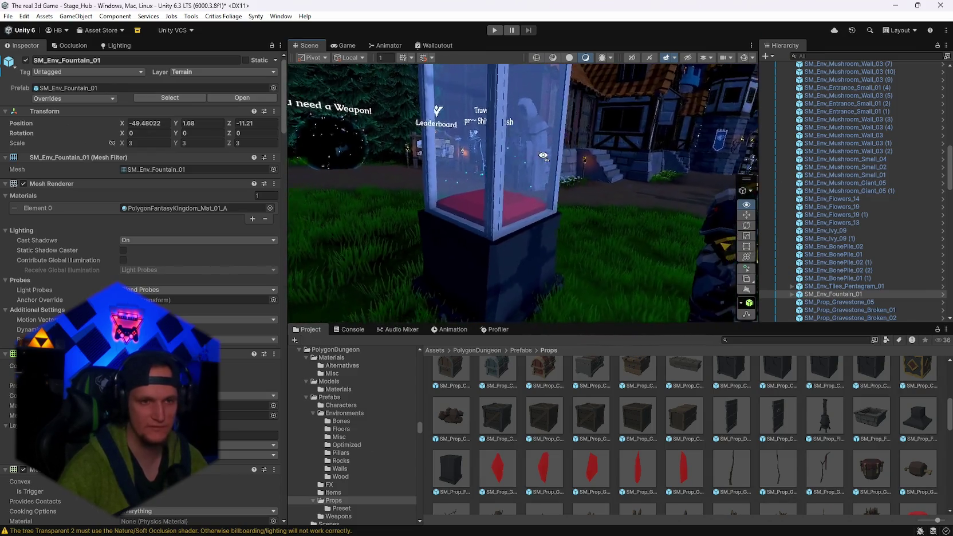
- Enter play mode with Ctrl+P to test the hub scene
left_click(7, 16)
left_click(5, 16)
left_click(8, 16)
key("Escape")
key("ctrl+p")
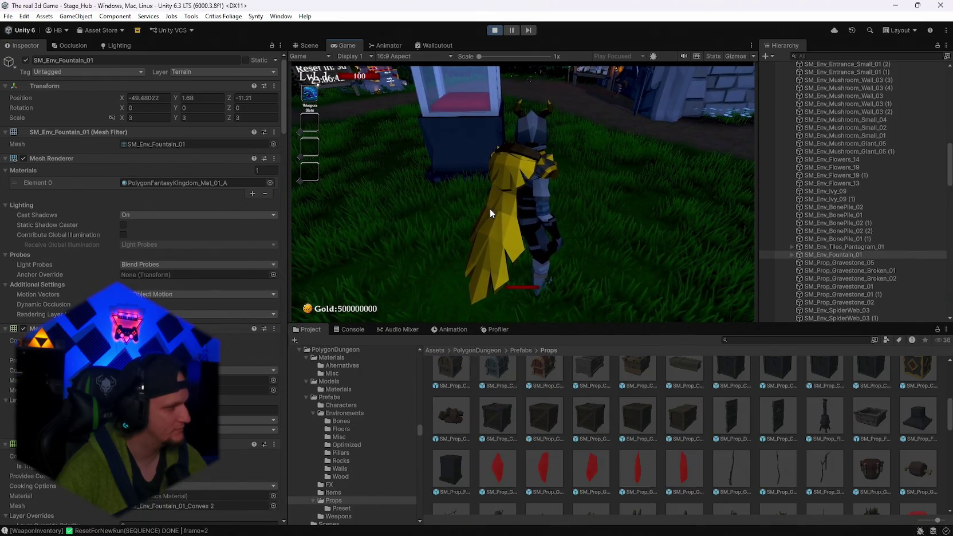
- Walk the character to the Start Run booth and back, then stop play mode
left_click(490, 209)
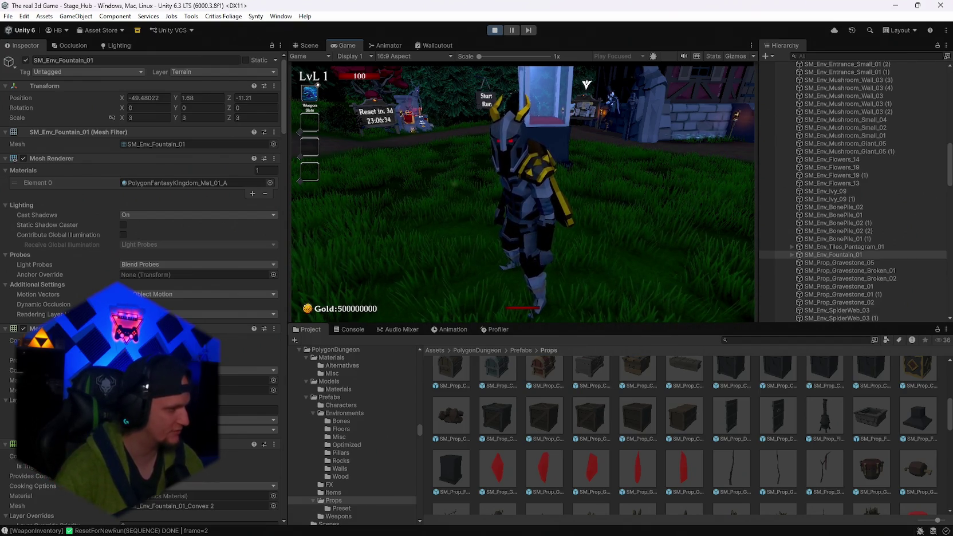
key("w")
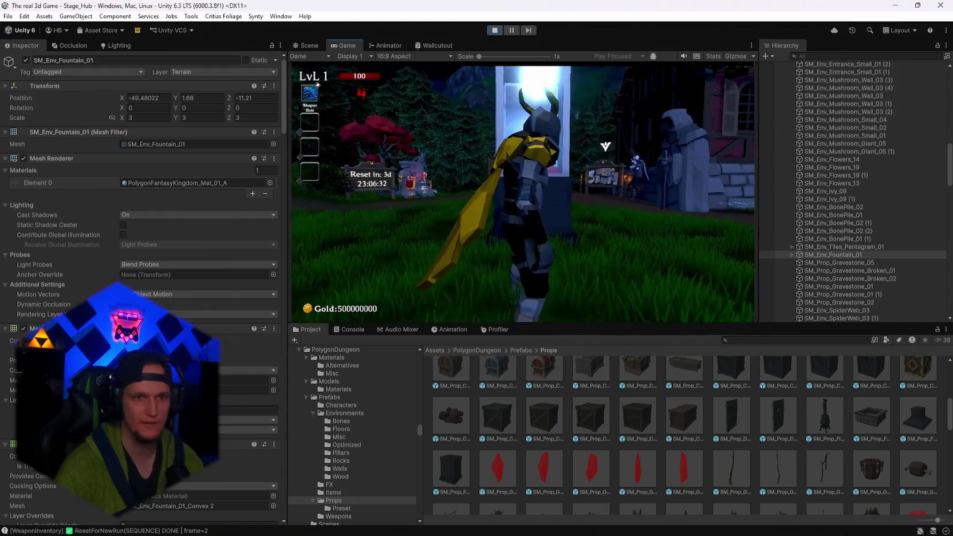
key("w")
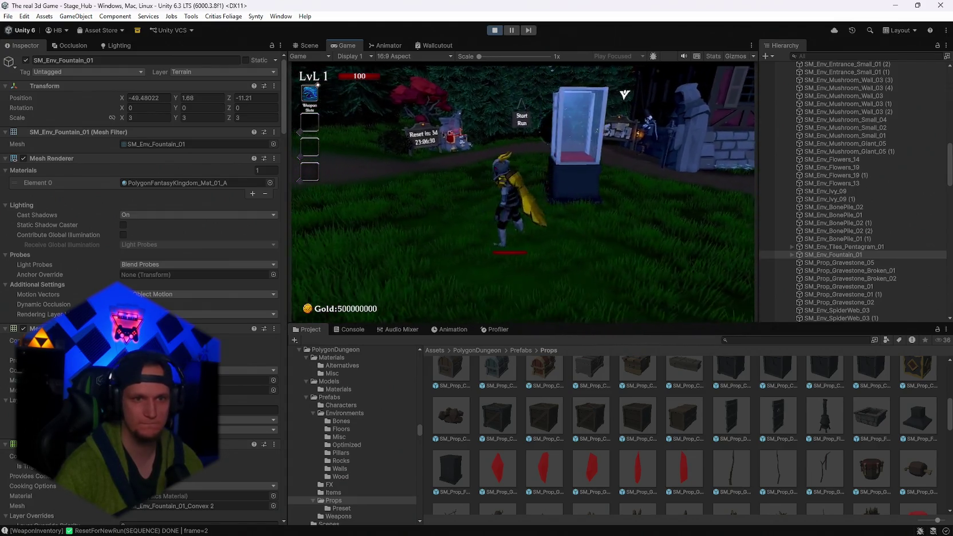
key("s")
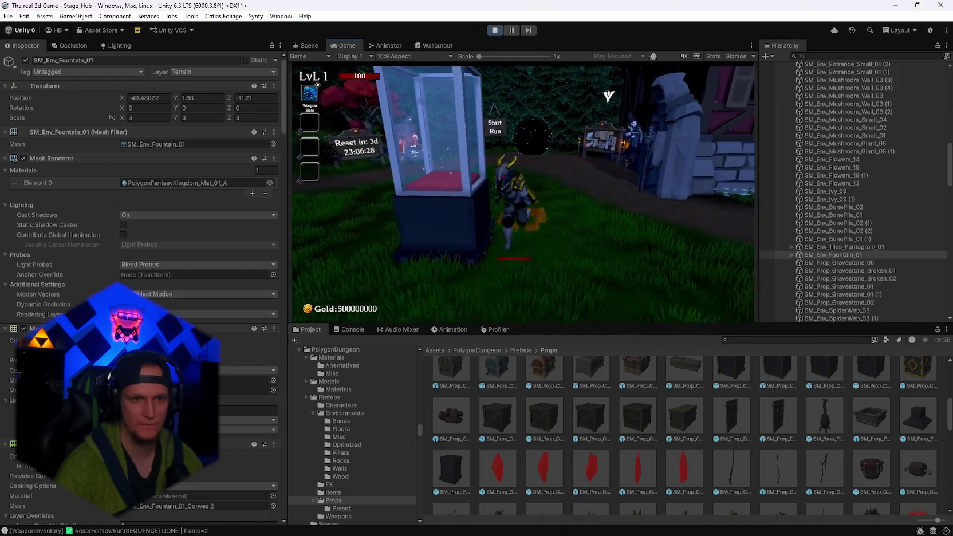
key("Escape")
left_click(496, 31)
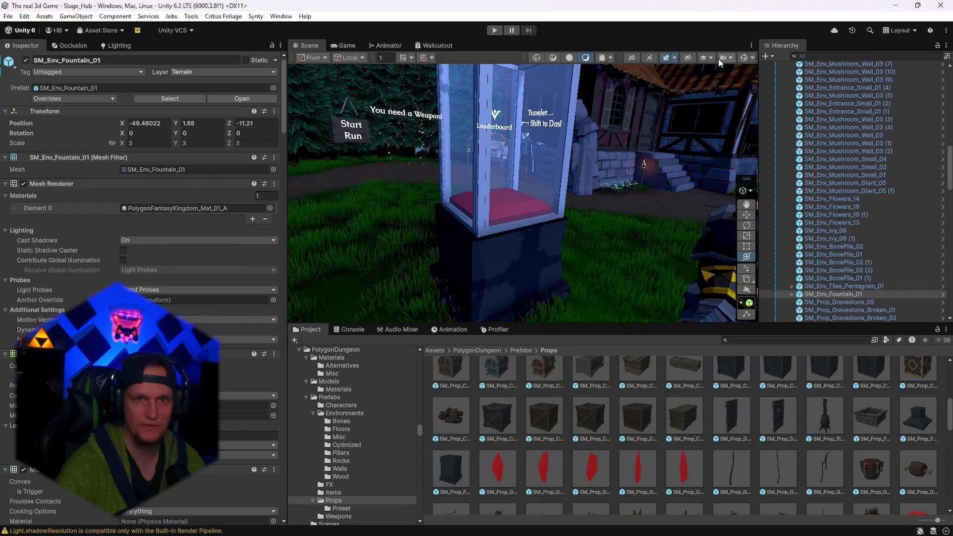
left_click(731, 58)
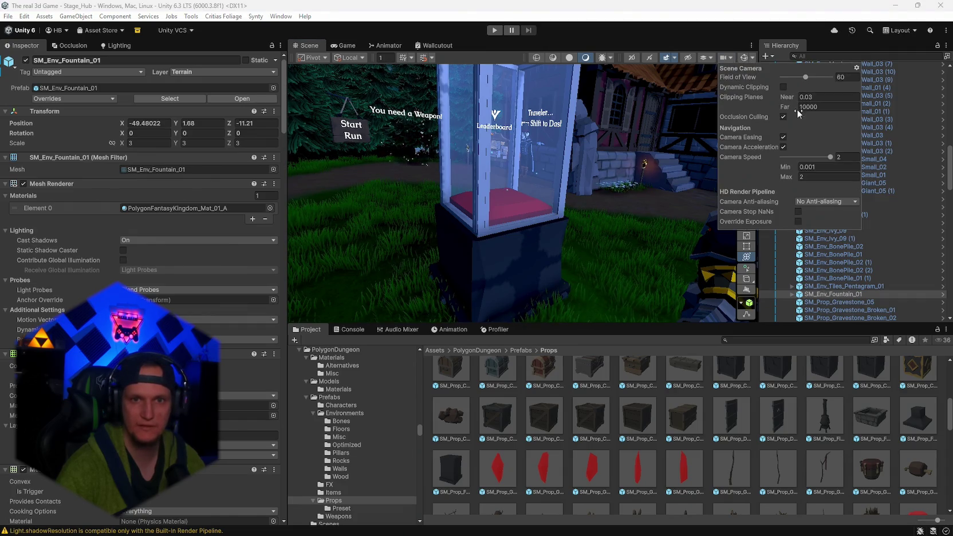
- Try Fast Approximate anti-aliasing and dynamic clipping in the Scene Camera settings, then revert both
left_click(796, 202)
left_click(802, 219)
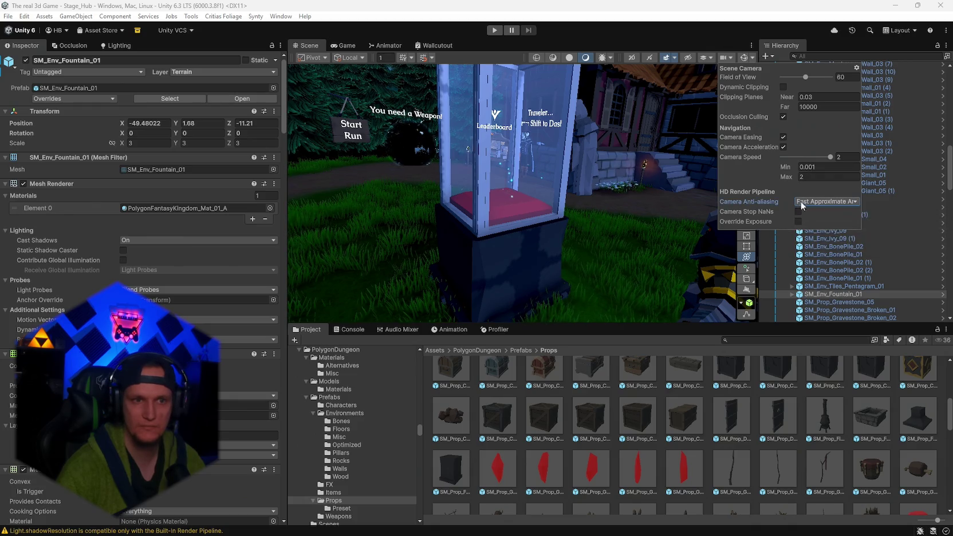
left_click(808, 202)
left_click(795, 210)
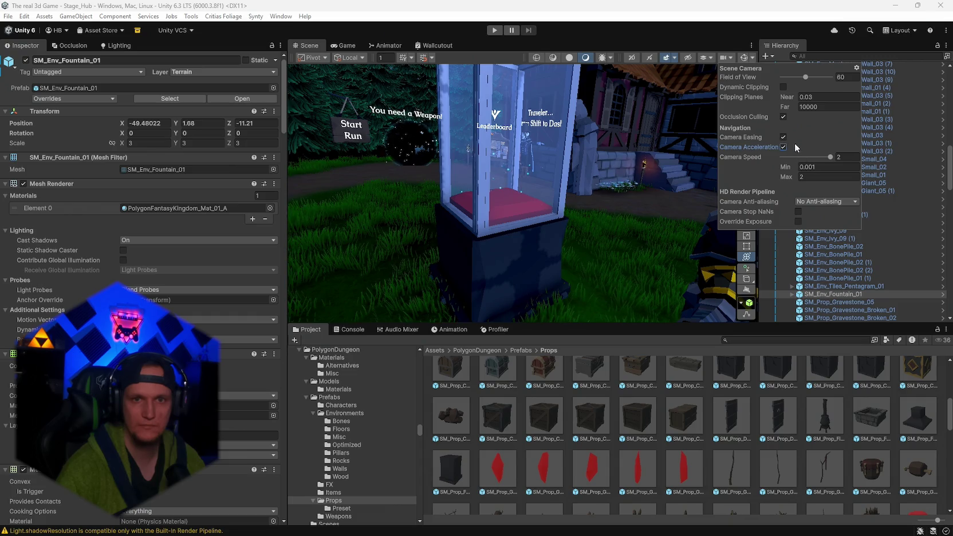
left_click(784, 87)
left_click(786, 88)
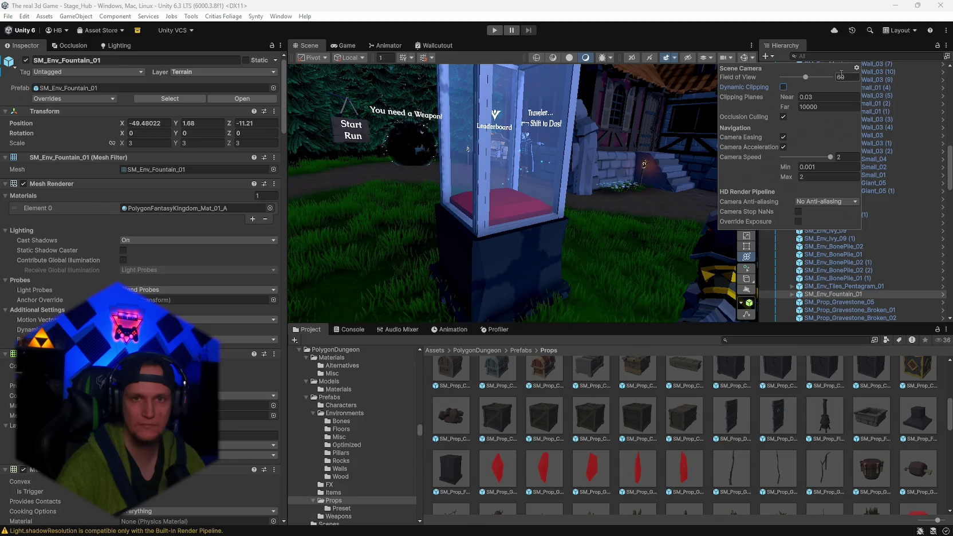
left_click(857, 69)
left_click(825, 70)
- Set the scene camera's field of view to 60
left_click_drag(809, 78, 816, 80)
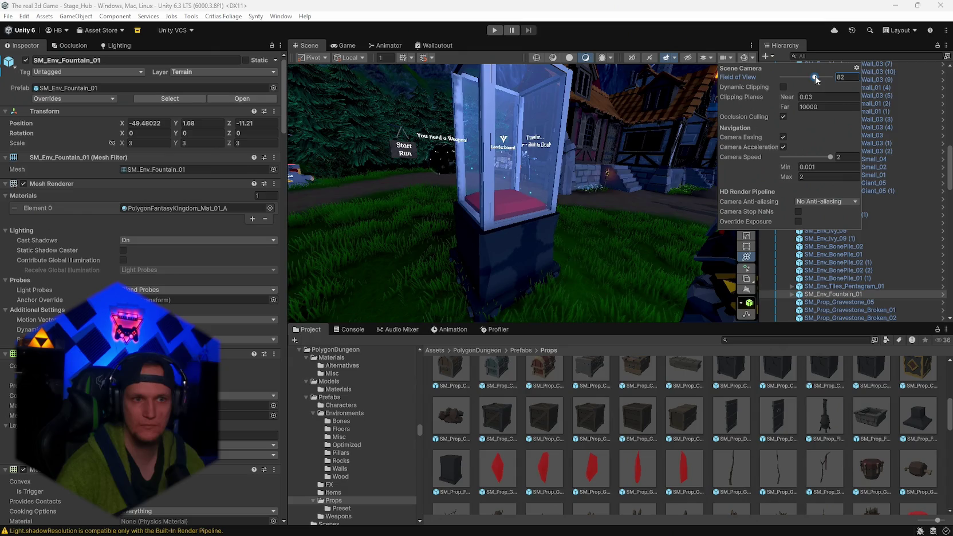
left_click(842, 78)
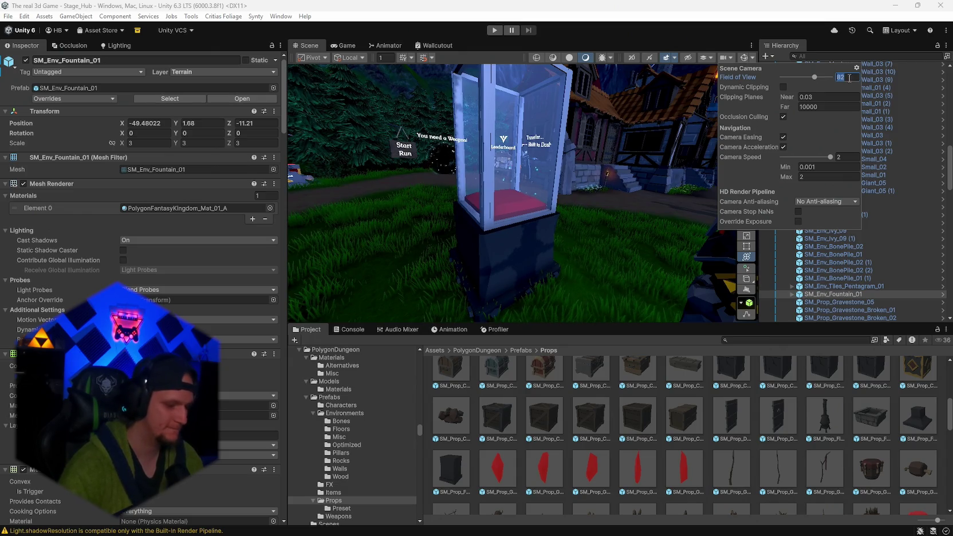
type("60")
key("Return")
mouse_move(607, 146)
left_mouse_down()
mouse_move(516, 149)
mouse_move(652, 164)
mouse_move(643, 168)
left_mouse_up()
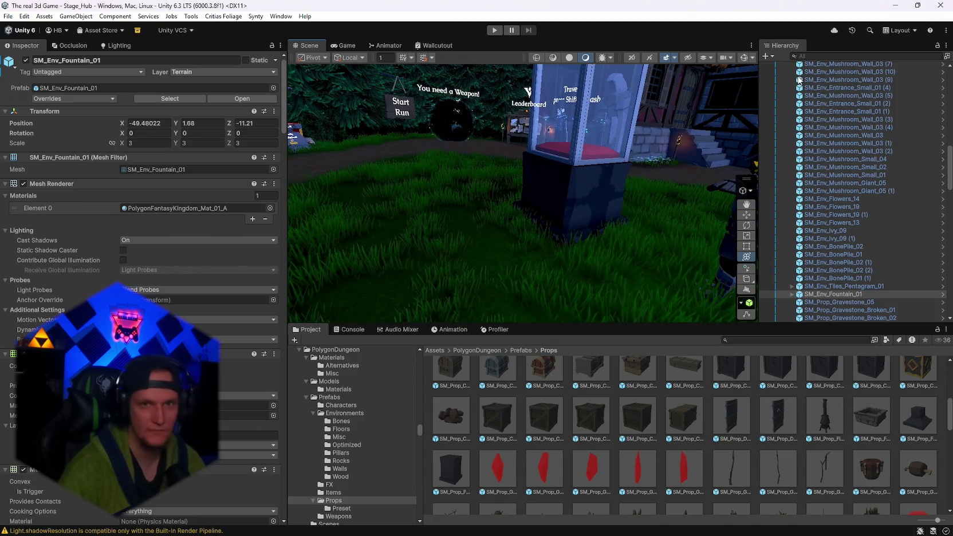
left_click(731, 58)
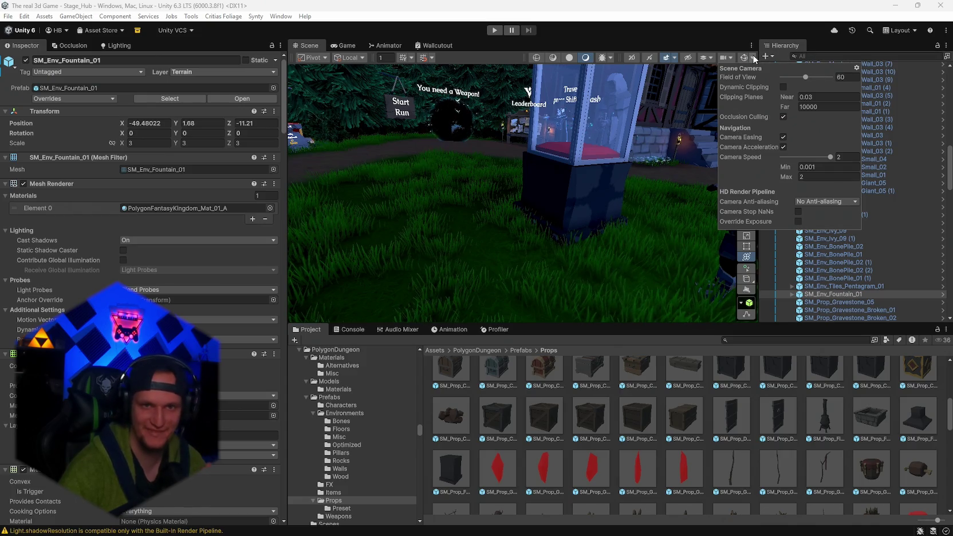
left_click(733, 57)
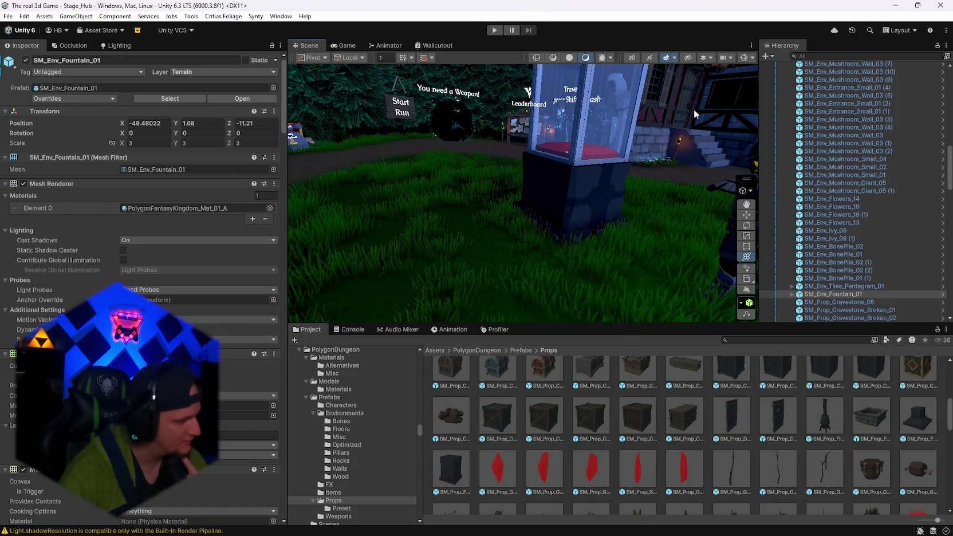
- Frame the fountain, then orbit and fly the view to the glass case by the leaderboard
key("f")
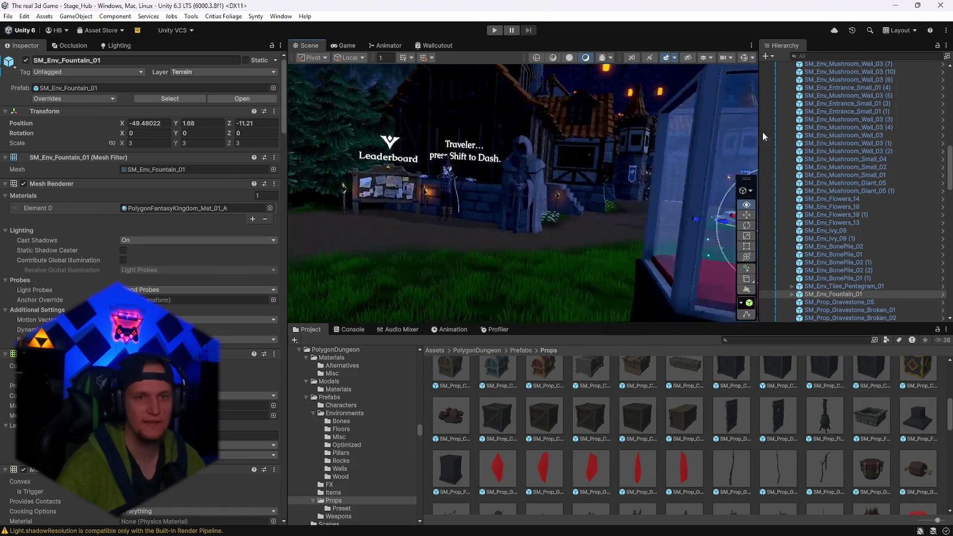
mouse_move(573, 172)
left_mouse_down()
mouse_move(548, 174)
mouse_move(778, 144)
mouse_move(805, 86)
left_mouse_up()
mouse_move(653, 163)
left_mouse_down()
mouse_move(634, 91)
mouse_move(658, 86)
mouse_move(650, 84)
mouse_move(676, 147)
mouse_move(639, 140)
mouse_move(774, 135)
left_mouse_up()
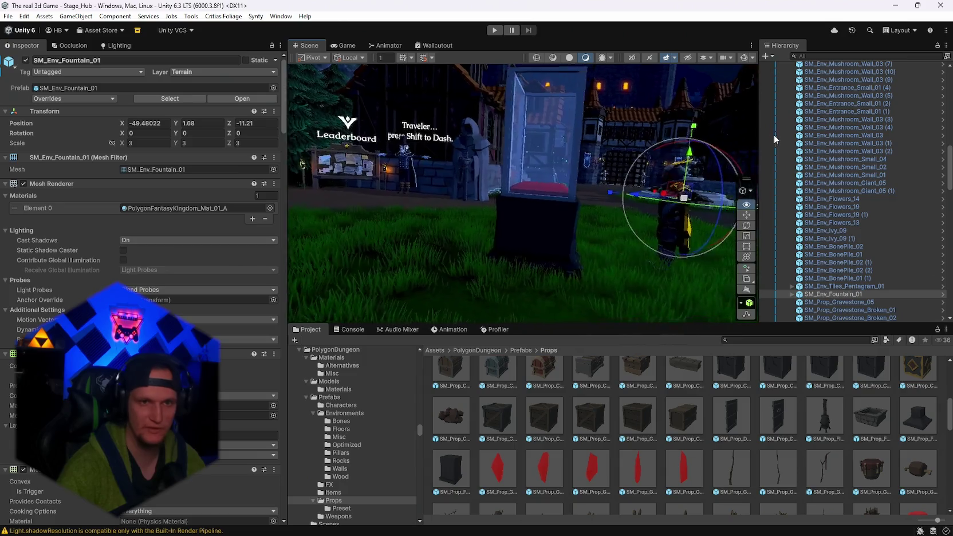
key("Left")
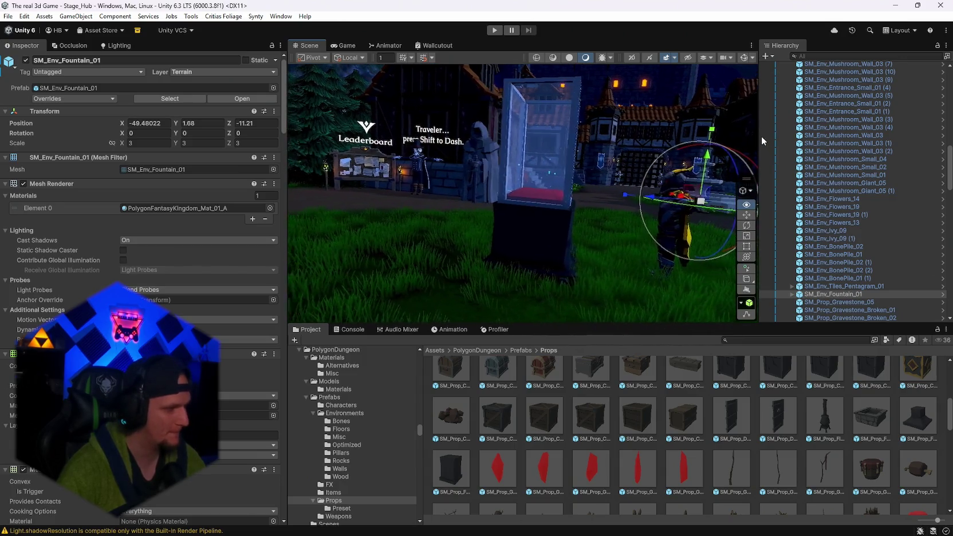
key("Right")
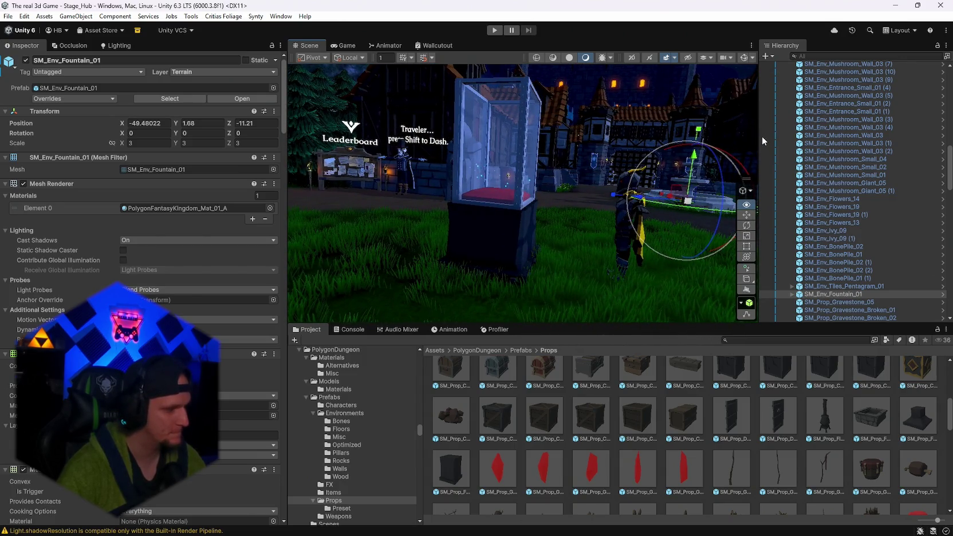
key("Up")
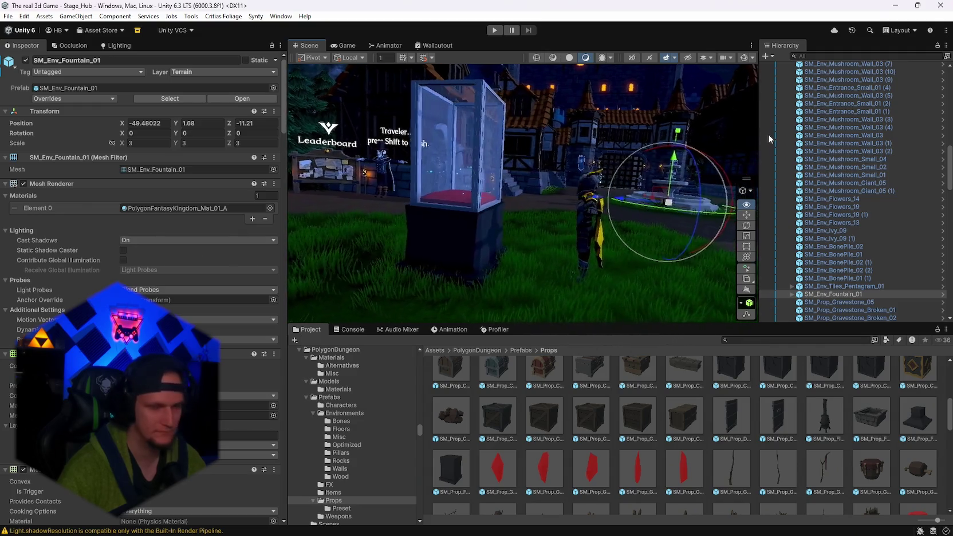
key("Up")
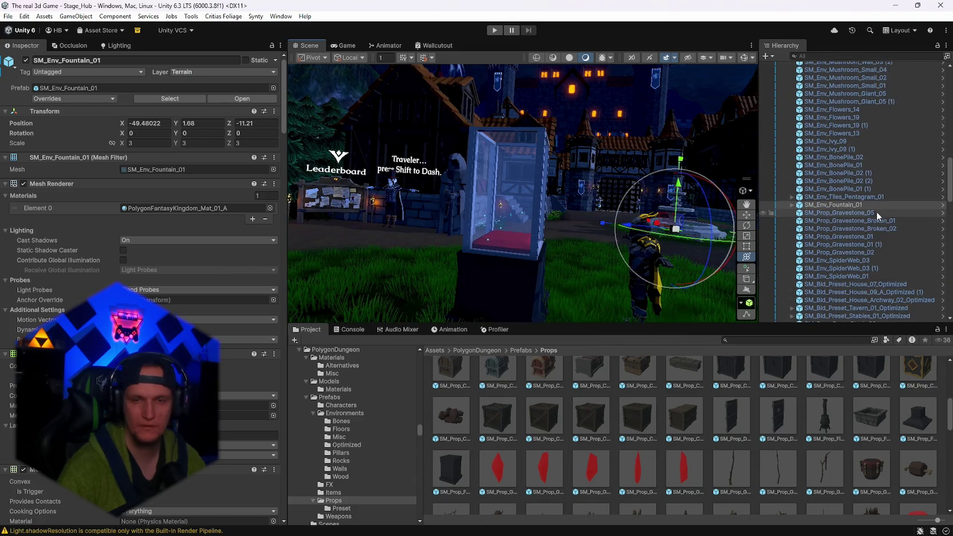
scroll(845, 262, "up", 15)
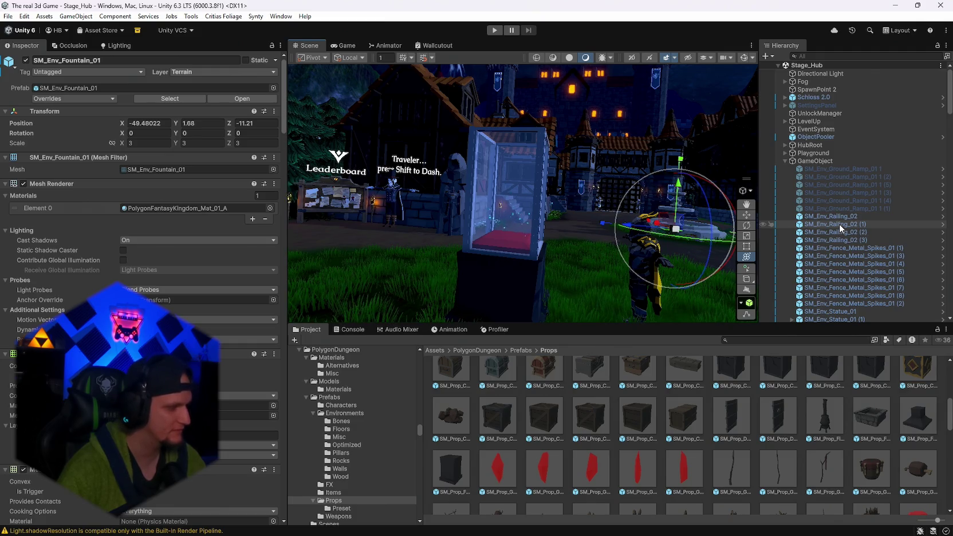
mouse_move(578, 194)
left_mouse_down()
mouse_move(572, 375)
mouse_move(592, 274)
left_mouse_up()
scroll(771, 421, "up", 1)
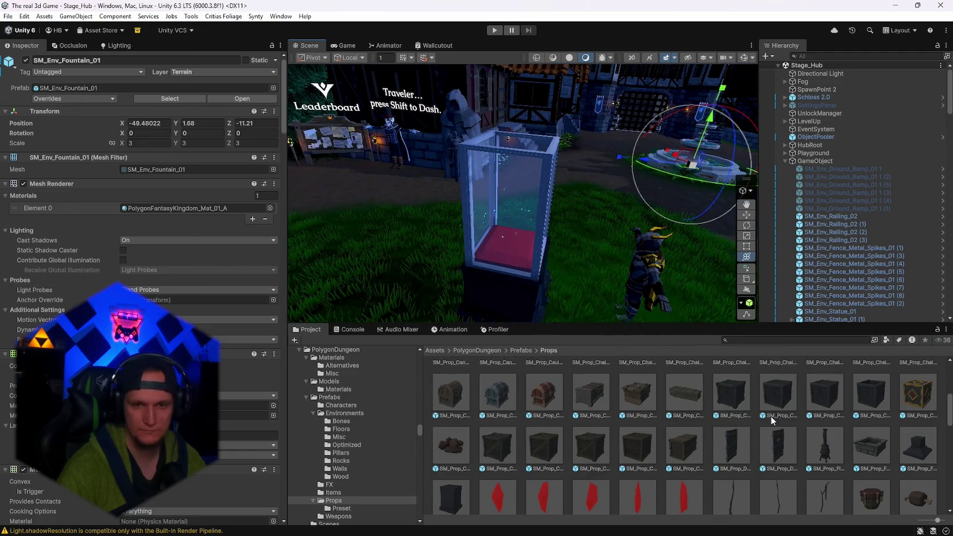
- Browse the Props prefabs, previewing the fire pit and torch stick
scroll(810, 472, "down", 5)
scroll(816, 459, "up", 5)
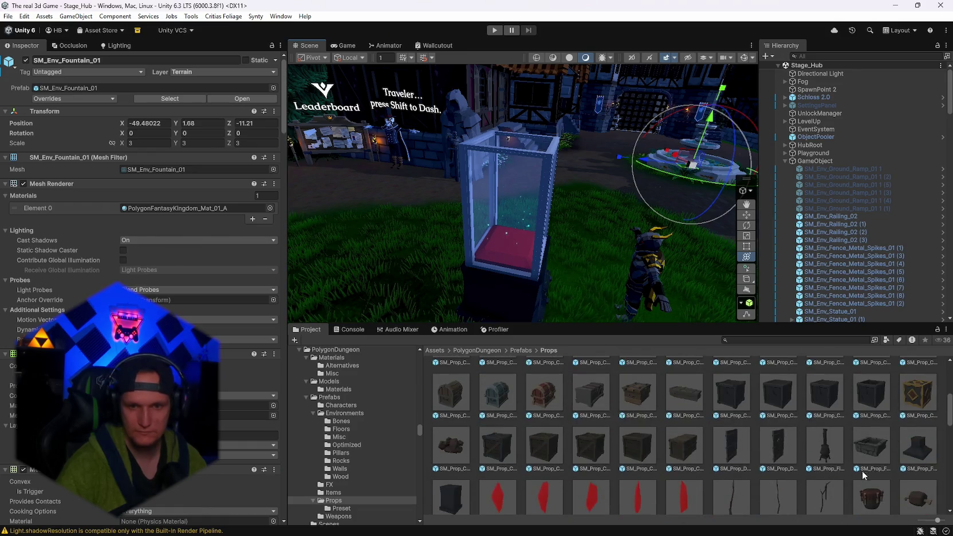
left_click(862, 471)
scroll(617, 435, "down", 10)
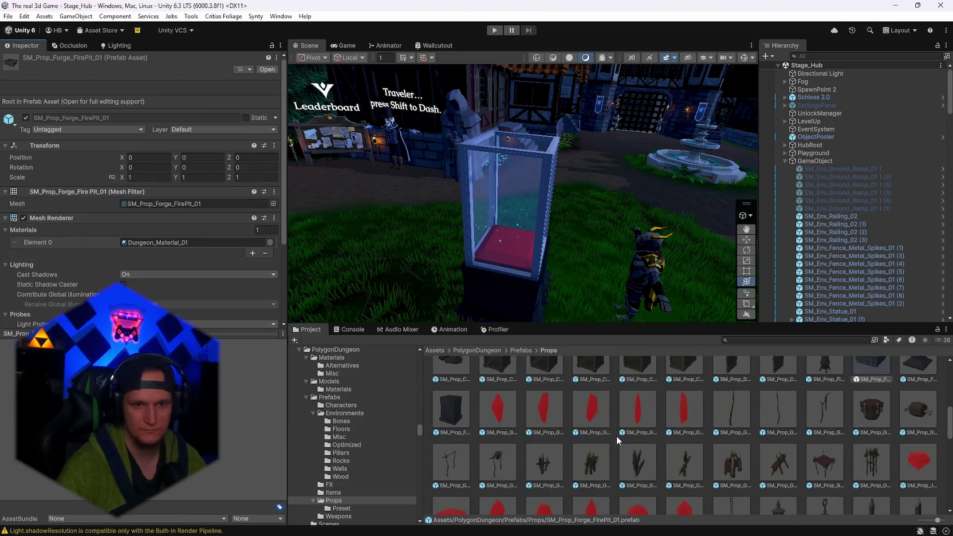
scroll(658, 454, "down", 5)
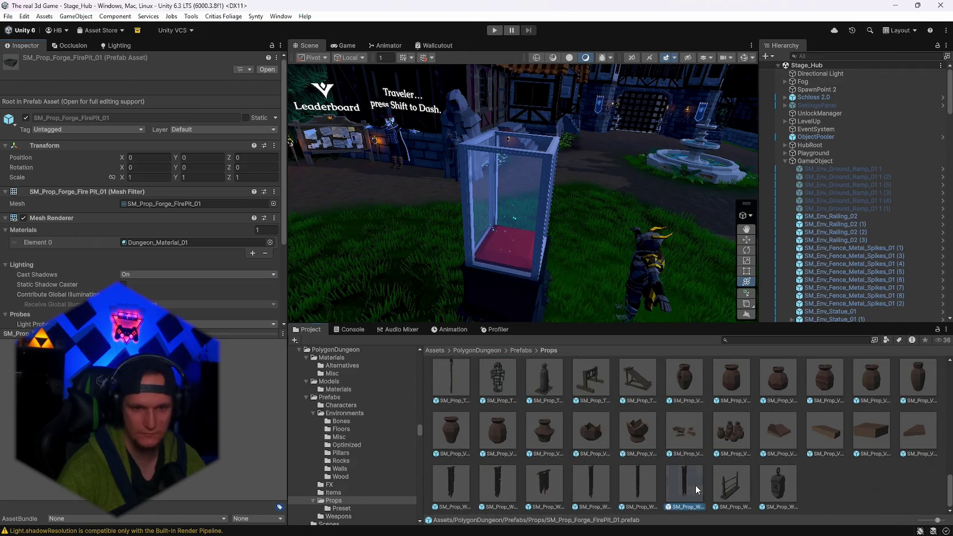
scroll(665, 466, "up", 2)
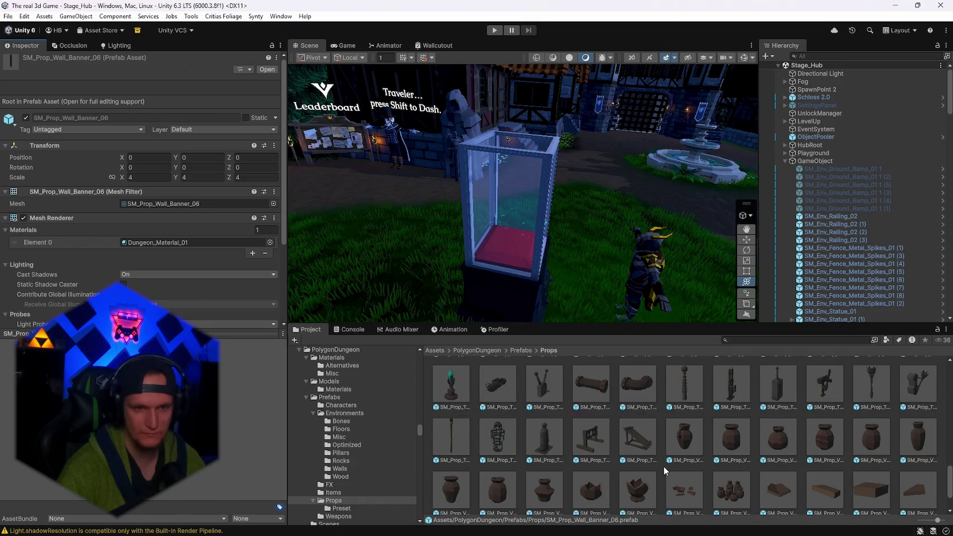
left_click(451, 486)
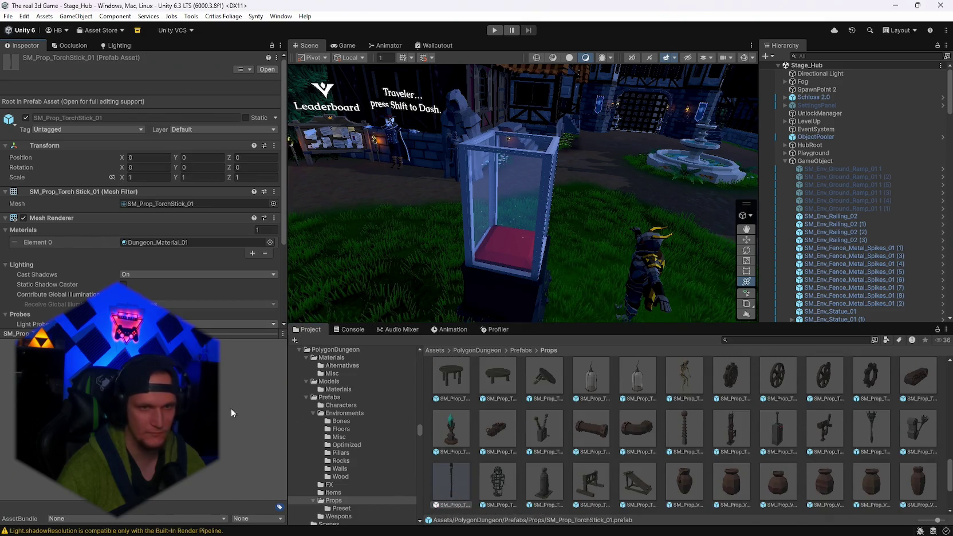
- Place SM_Prop_Metal_Fence_Post_01 upright on the cushion inside the glass case
scroll(680, 454, "up", 2)
scroll(671, 452, "up", 3)
mouse_move(693, 270)
left_mouse_down()
mouse_move(569, 305)
mouse_move(576, 290)
left_mouse_up()
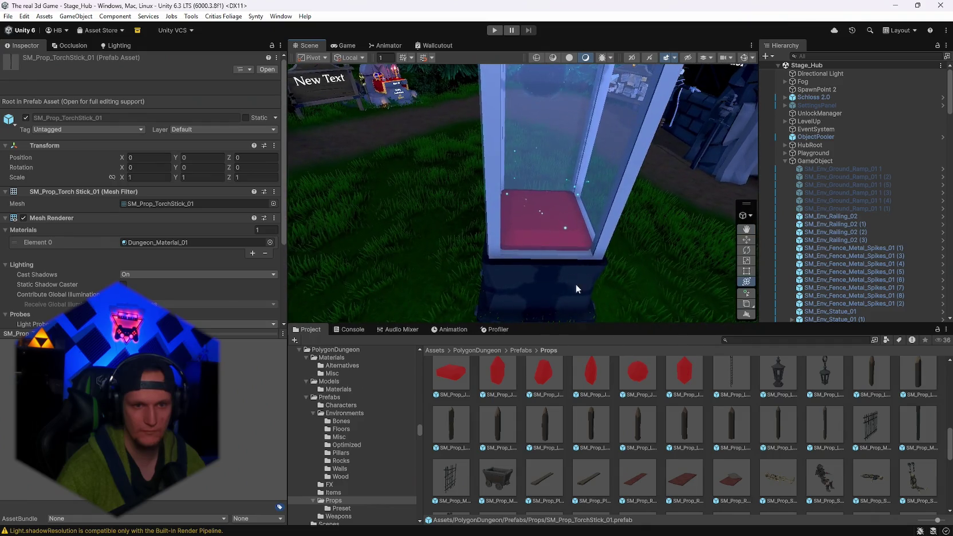
scroll(726, 404, "up", 1)
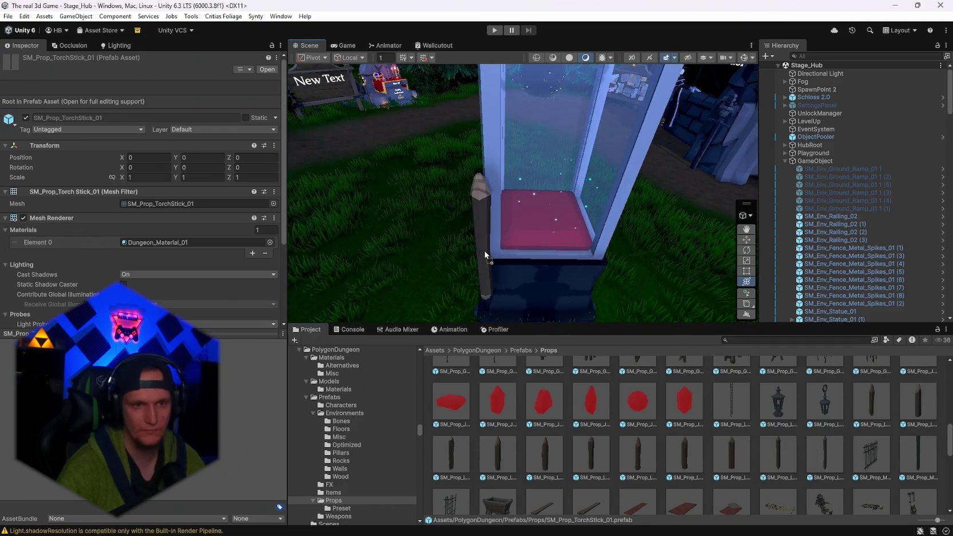
scroll(879, 480, "up", 1)
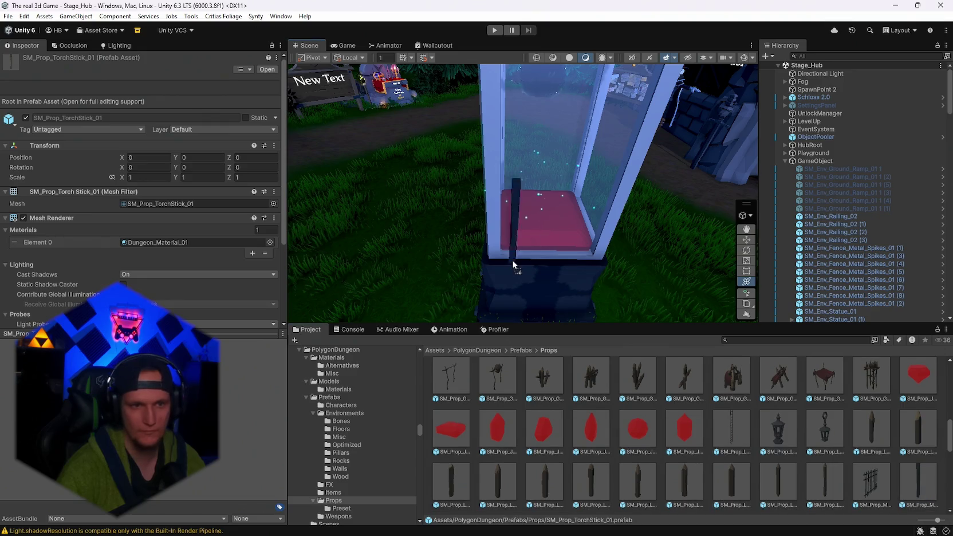
left_click_drag(488, 263, 491, 269)
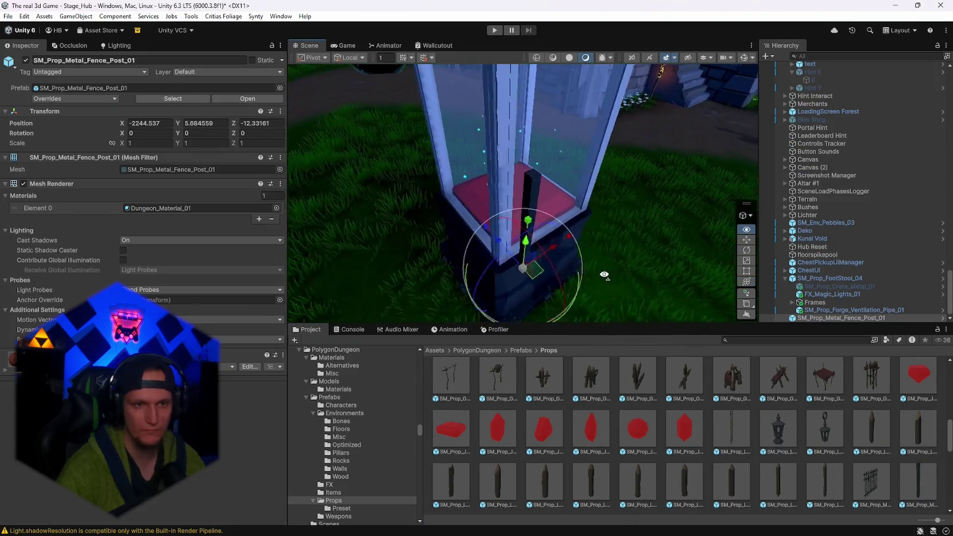
- Move the fence post into the case corner and stretch it to about 2.42 on Y
mouse_move(559, 287)
left_mouse_down()
mouse_move(530, 254)
mouse_move(533, 262)
left_mouse_up()
mouse_move(526, 225)
left_mouse_down()
mouse_move(527, 247)
mouse_move(495, 198)
mouse_move(563, 202)
mouse_move(508, 303)
left_mouse_up()
scroll(505, 246, "up", 3)
left_click_drag(567, 245, 564, 264)
- Duplicate the post, move the copy to the next corner, and nudge both posts into their corners
key("ctrl+d")
left_click_drag(518, 285, 621, 294)
mouse_move(648, 228)
left_mouse_down()
mouse_move(530, 304)
mouse_move(465, 313)
mouse_move(508, 254)
mouse_move(587, 280)
mouse_move(579, 278)
left_mouse_up()
left_click_drag(517, 246, 521, 246)
mouse_move(557, 218)
left_mouse_down()
mouse_move(613, 182)
mouse_move(639, 196)
left_mouse_up()
mouse_move(746, 223)
left_mouse_down()
mouse_move(840, 240)
mouse_move(548, 244)
mouse_move(576, 228)
mouse_move(540, 220)
mouse_move(564, 227)
mouse_move(559, 241)
mouse_move(514, 235)
mouse_move(516, 210)
mouse_move(622, 219)
mouse_move(611, 221)
left_mouse_up()
left_click(515, 235)
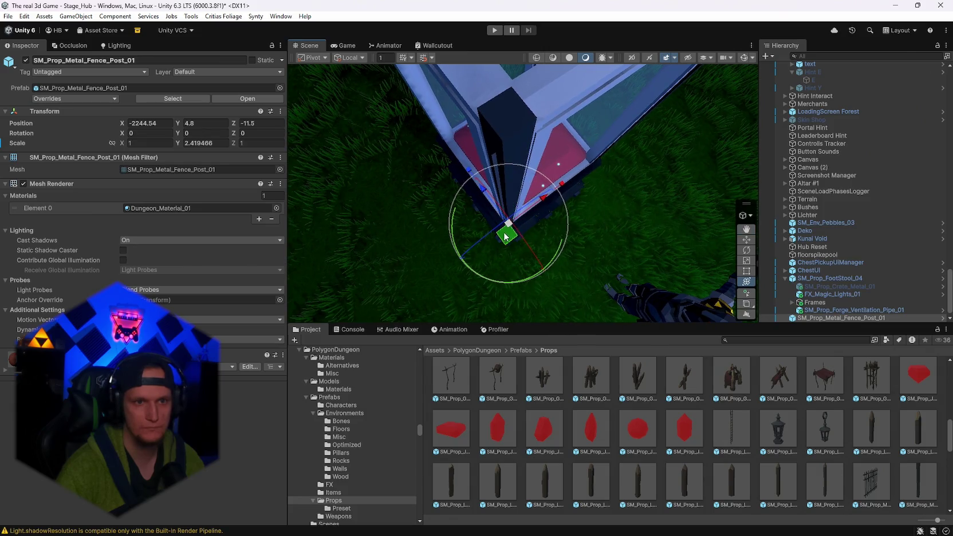
mouse_move(506, 240)
left_mouse_down()
mouse_move(407, 98)
mouse_move(345, 153)
mouse_move(351, 190)
mouse_move(564, 220)
mouse_move(471, 203)
left_mouse_up()
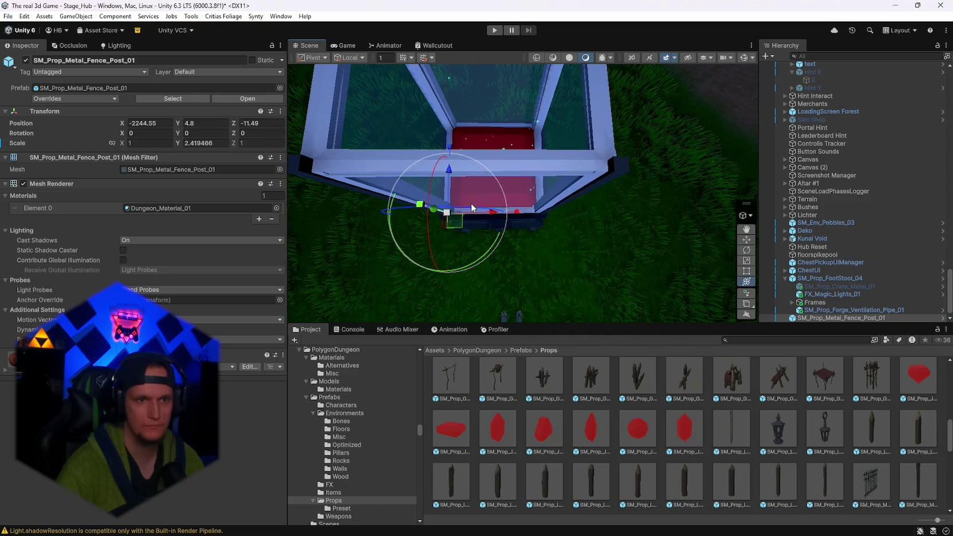
- Undo the accidental delete to restore the fence post
key("Delete")
key("ctrl+z")
key("f")
mouse_move(659, 172)
left_mouse_down()
mouse_move(703, 160)
mouse_move(682, 270)
left_mouse_up()
- Duplicate the post twice, sliding a copy along Z to the far corner of the case
key("ctrl+d")
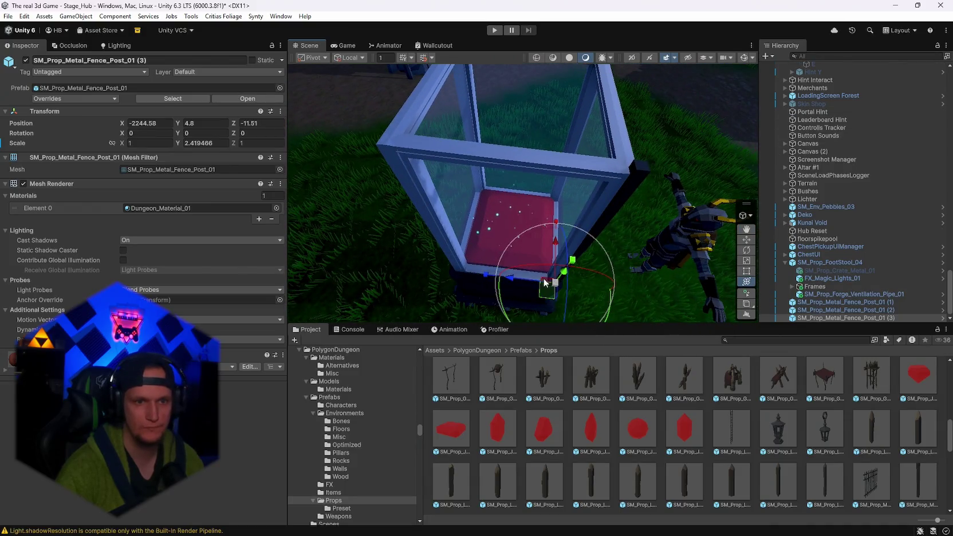
mouse_move(514, 281)
left_mouse_down()
mouse_move(438, 273)
mouse_move(617, 254)
left_mouse_up()
left_click_drag(496, 272, 494, 271)
mouse_move(542, 208)
left_mouse_down()
mouse_move(543, 290)
mouse_move(445, 260)
mouse_move(457, 277)
mouse_move(646, 217)
mouse_move(484, 276)
mouse_move(548, 198)
mouse_move(549, 160)
mouse_move(522, 142)
mouse_move(244, 172)
mouse_move(108, 132)
mouse_move(24, 127)
mouse_move(16, 146)
left_mouse_up()
key("ctrl+d")
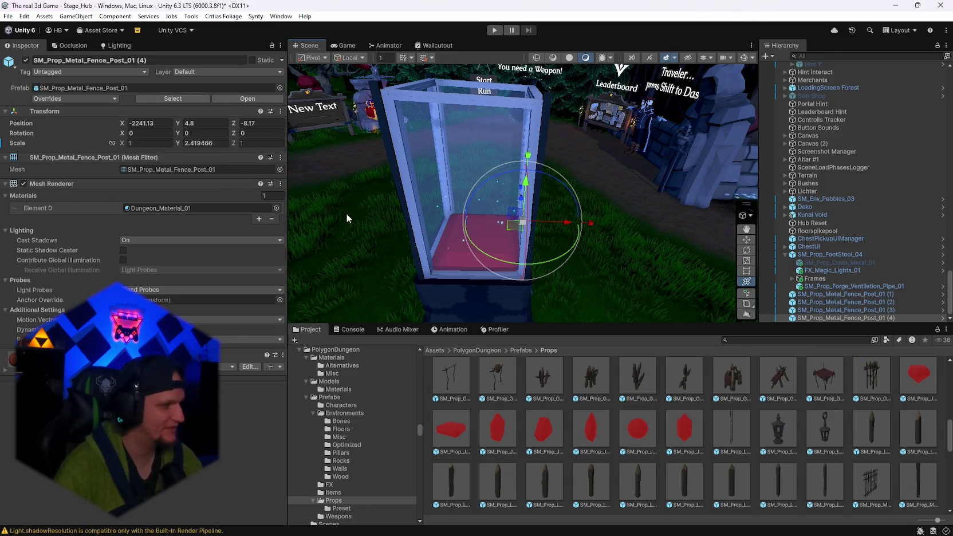
mouse_move(414, 190)
left_mouse_down()
mouse_move(403, 156)
mouse_move(590, 217)
mouse_move(519, 199)
mouse_move(550, 218)
left_mouse_up()
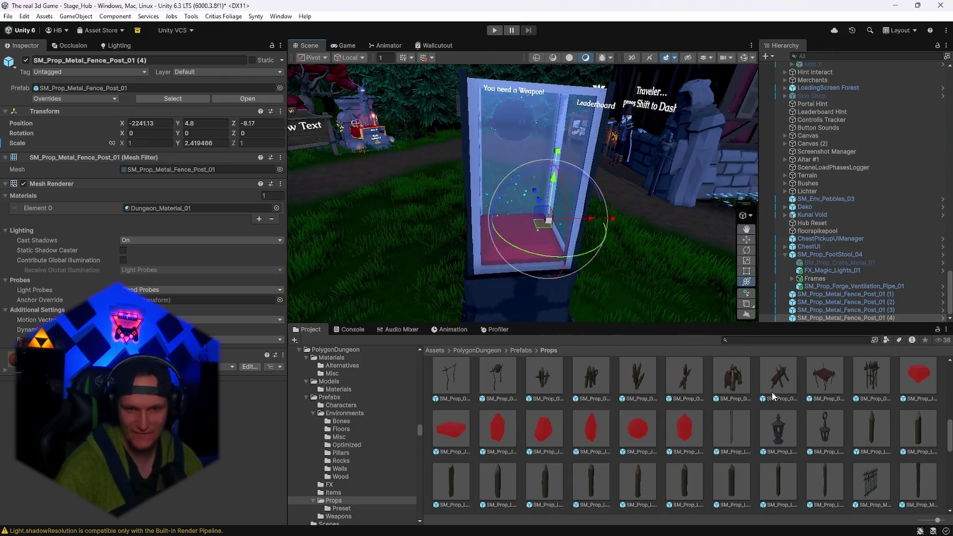
- Scroll through the PolygonDungeon Props prefabs in the Project window
scroll(735, 456, "up", 3)
scroll(736, 458, "up", 2)
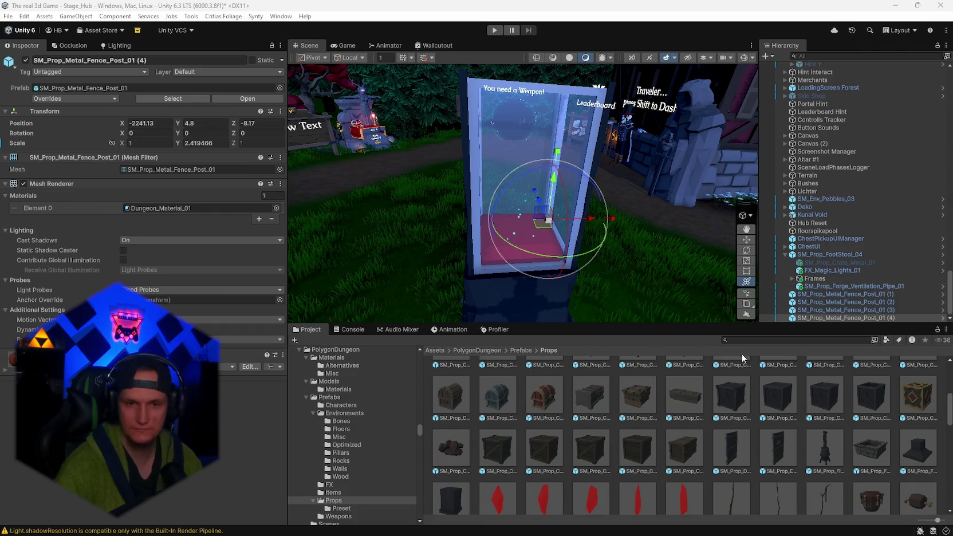
scroll(670, 464, "up", 3)
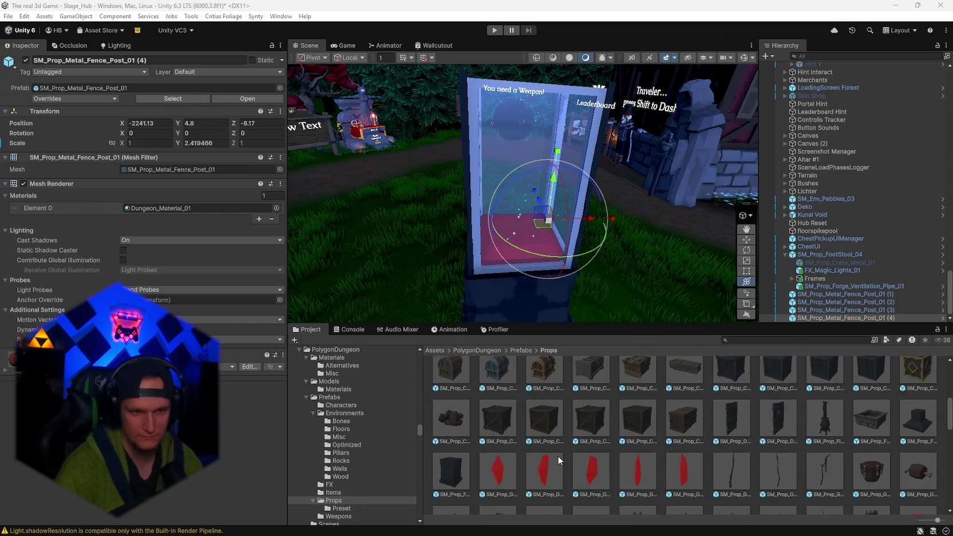
scroll(688, 458, "up", 4)
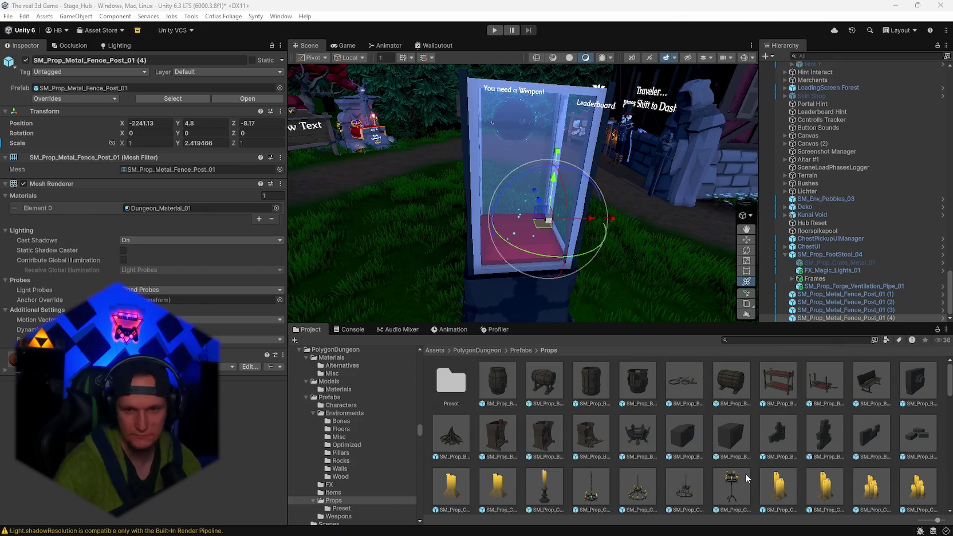
scroll(823, 445, "down", 10)
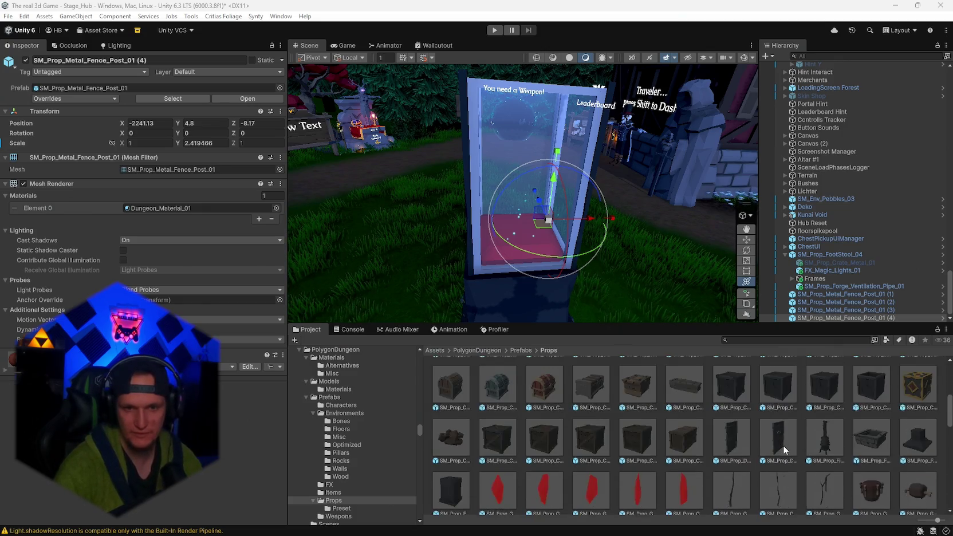
scroll(783, 450, "down", 3)
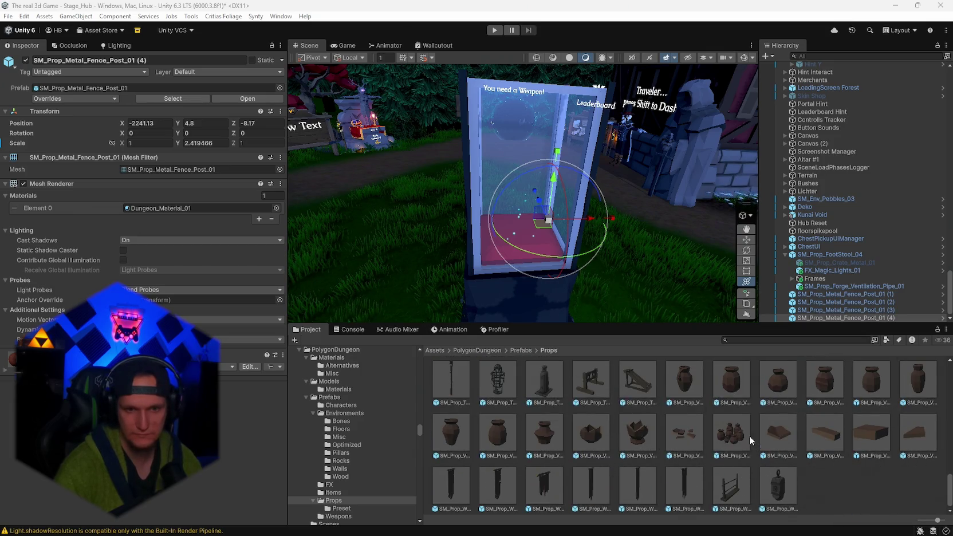
scroll(745, 434, "up", 2)
scroll(648, 452, "up", 3)
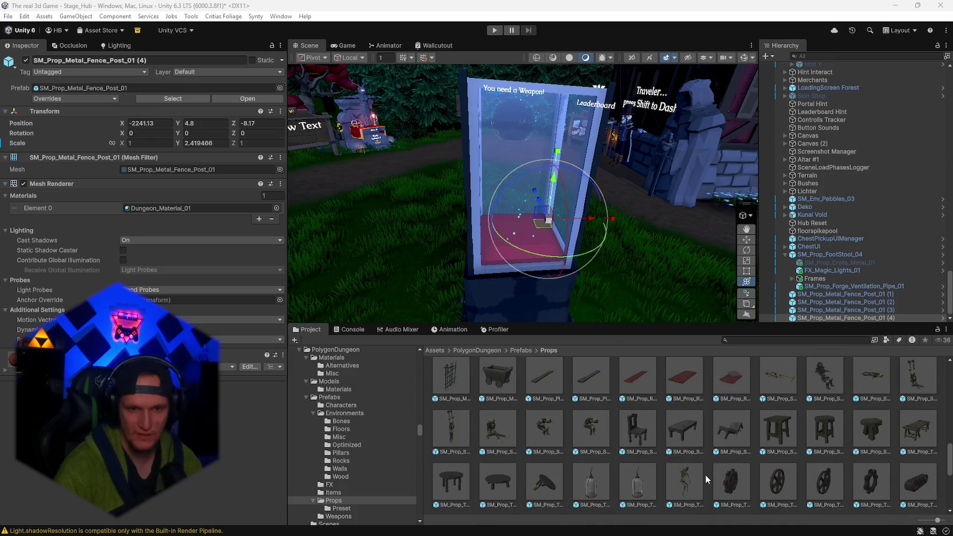
scroll(704, 452, "up", 3)
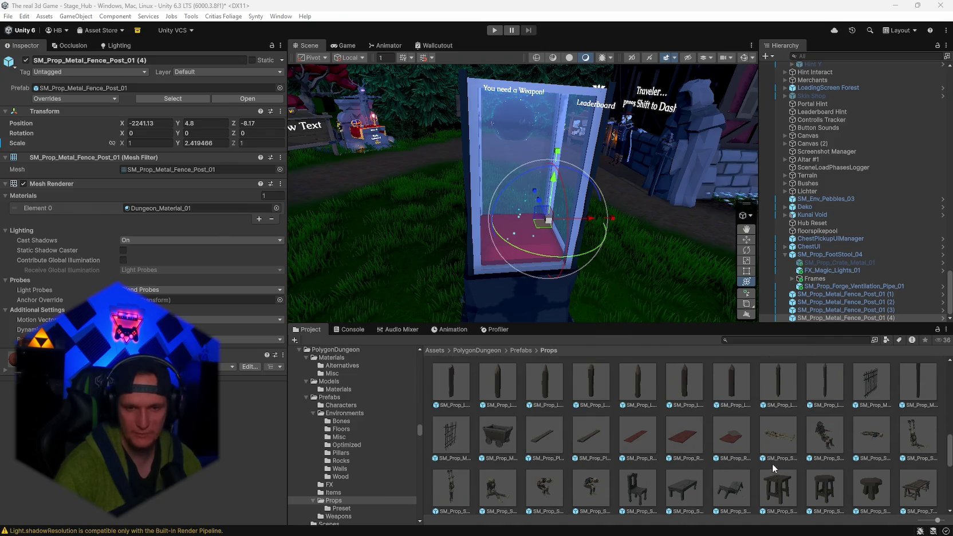
scroll(596, 471, "up", 5)
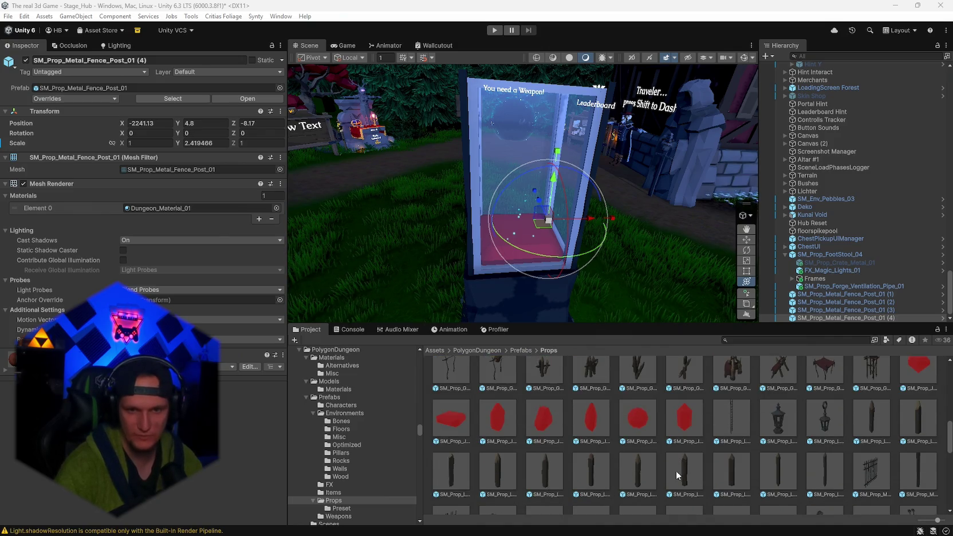
scroll(725, 454, "up", 1)
- Inspect the goblin tent and forge fire pit prefabs
left_click(733, 457)
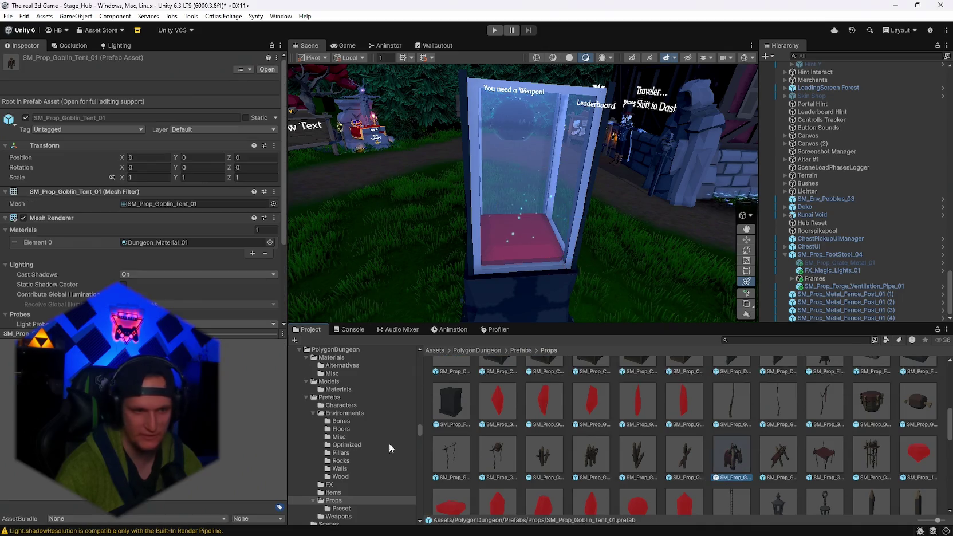
scroll(745, 493, "up", 3)
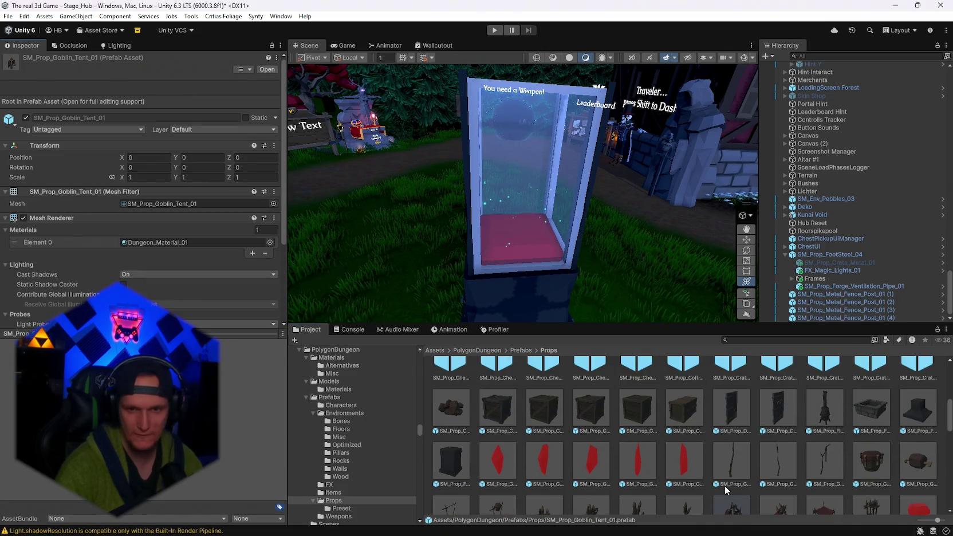
left_click(872, 440)
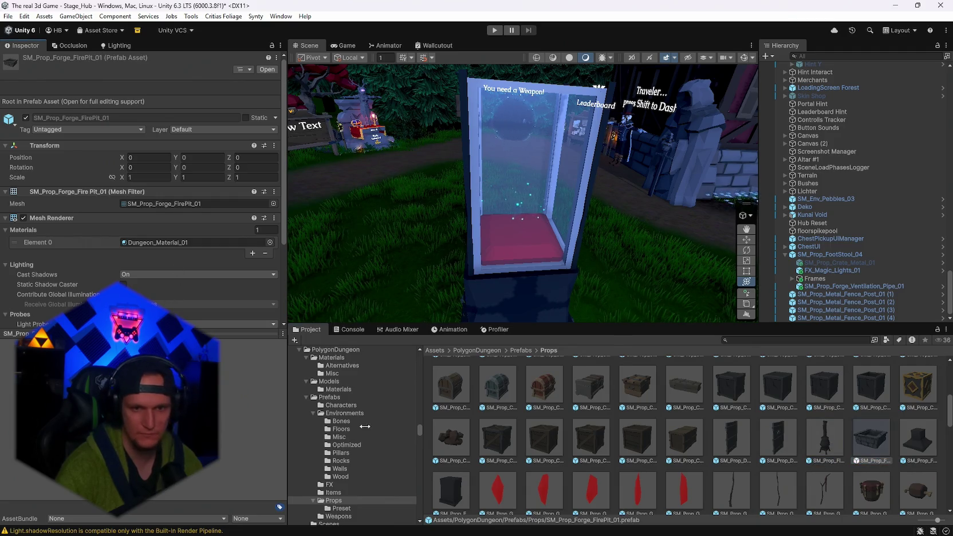
scroll(748, 465, "up", 2)
mouse_move(630, 286)
left_mouse_down()
mouse_move(573, 286)
mouse_move(598, 321)
mouse_move(445, 283)
mouse_move(630, 246)
mouse_move(722, 263)
left_mouse_up()
scroll(721, 401, "up", 5)
type("lord")
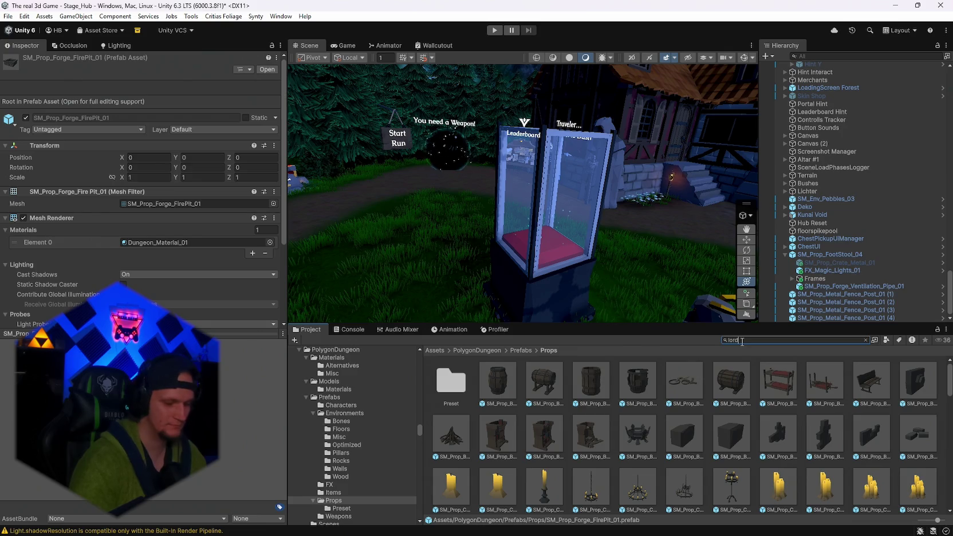
- Clear the project search, select Umbriel, and expand it in the Hierarchy to show its child models
key("BackSpace")
key("BackSpace")
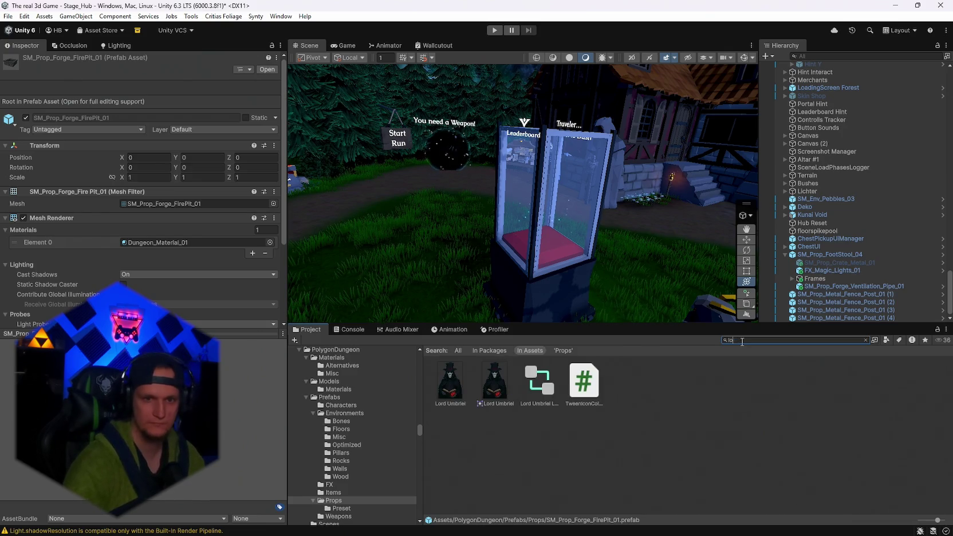
key("BackSpace")
key("BackSpace")
mouse_move(542, 199)
left_mouse_down()
mouse_move(598, 205)
mouse_move(533, 165)
mouse_move(618, 269)
mouse_move(659, 267)
left_mouse_up()
left_click(533, 165)
left_click(792, 66)
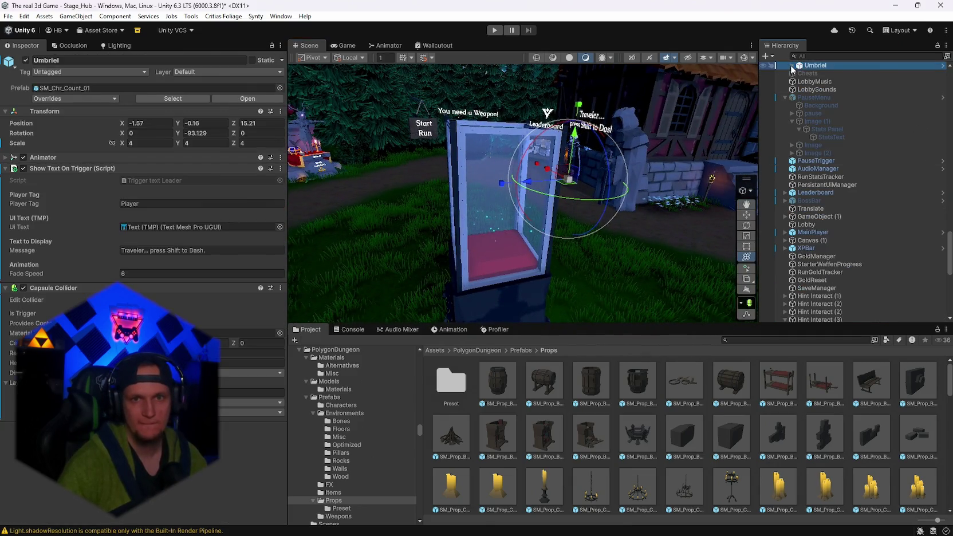
left_click(792, 66)
- Duplicate the Umbriel character to create Umbriel (1)
left_click_drag(595, 194, 621, 192)
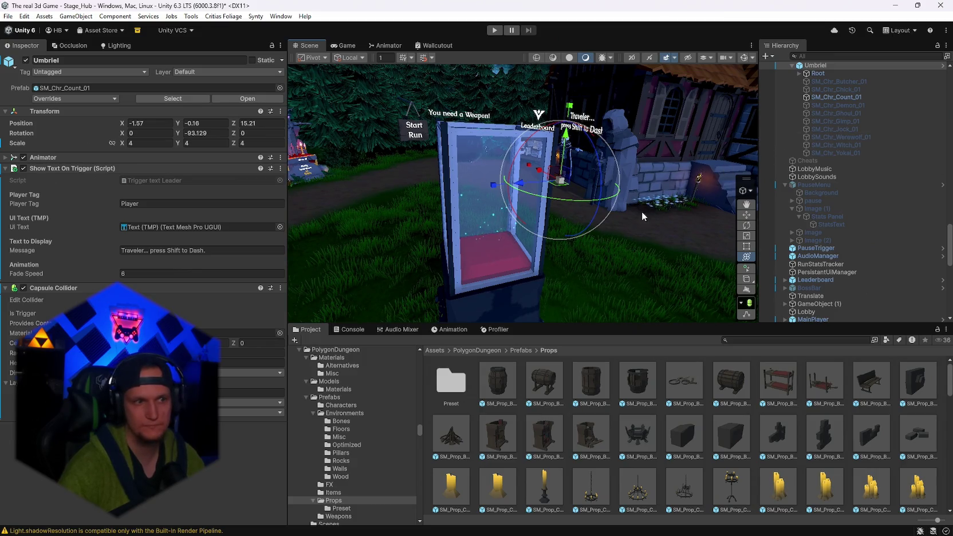
left_click_drag(659, 216, 641, 218)
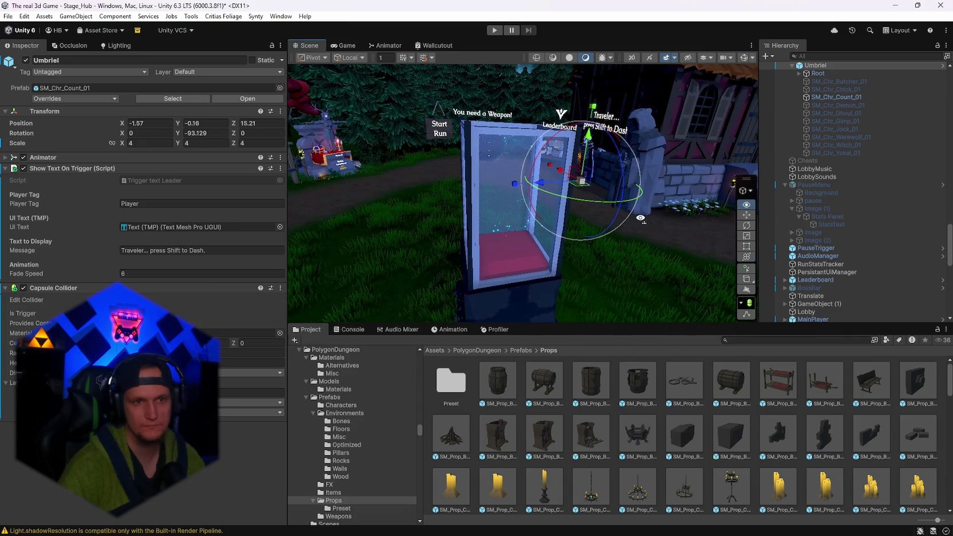
mouse_move(641, 218)
left_mouse_down()
mouse_move(655, 219)
mouse_move(644, 206)
left_mouse_up()
key("ctrl+d")
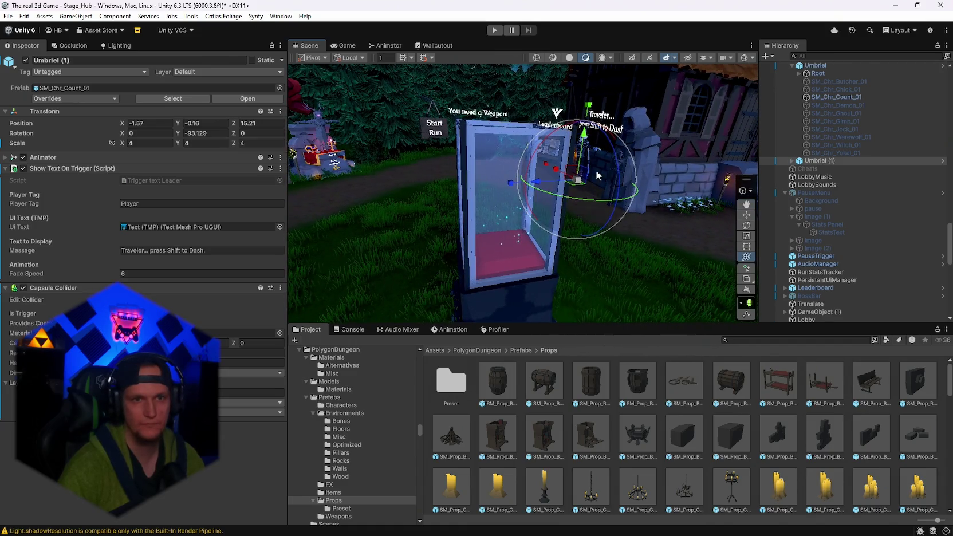
- Place Umbriel (1) inside the glass case, turned about -182° on Y and raised onto the red cushion
mouse_move(572, 182)
left_mouse_down()
mouse_move(550, 189)
mouse_move(451, 309)
mouse_move(523, 252)
mouse_move(484, 284)
mouse_move(609, 290)
mouse_move(703, 273)
left_mouse_up()
mouse_move(518, 274)
left_mouse_down()
mouse_move(535, 297)
mouse_move(501, 315)
mouse_move(528, 268)
left_mouse_up()
mouse_move(533, 229)
left_mouse_down()
mouse_move(550, 181)
mouse_move(633, 204)
mouse_move(613, 189)
left_mouse_up()
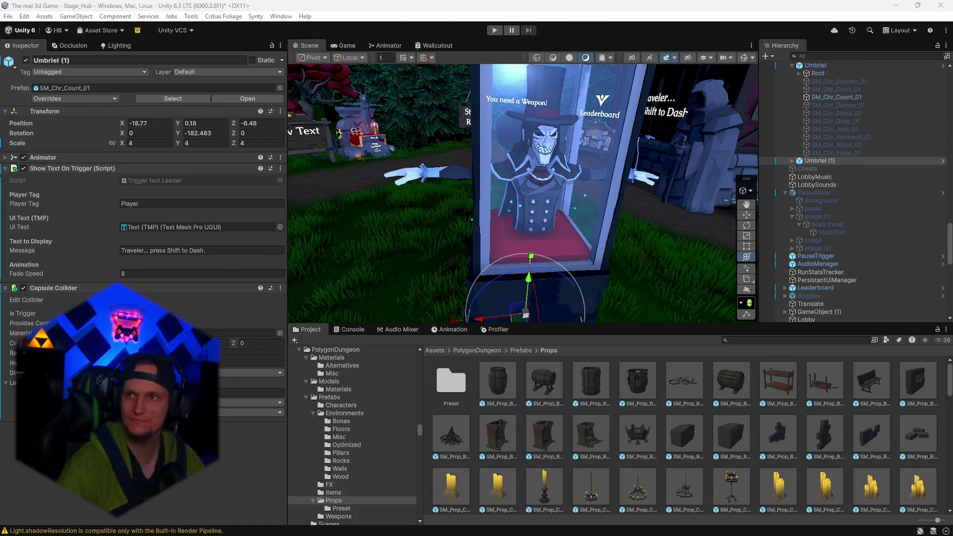
key("alt+Tab")
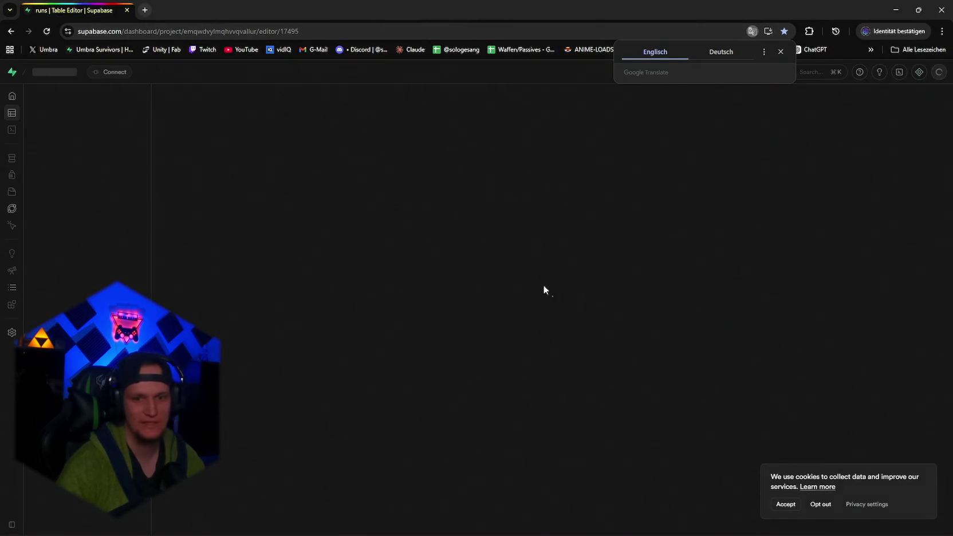
- Dismiss the cookie banner and sort the runs table by run_ended_at, newest first
left_click(787, 503)
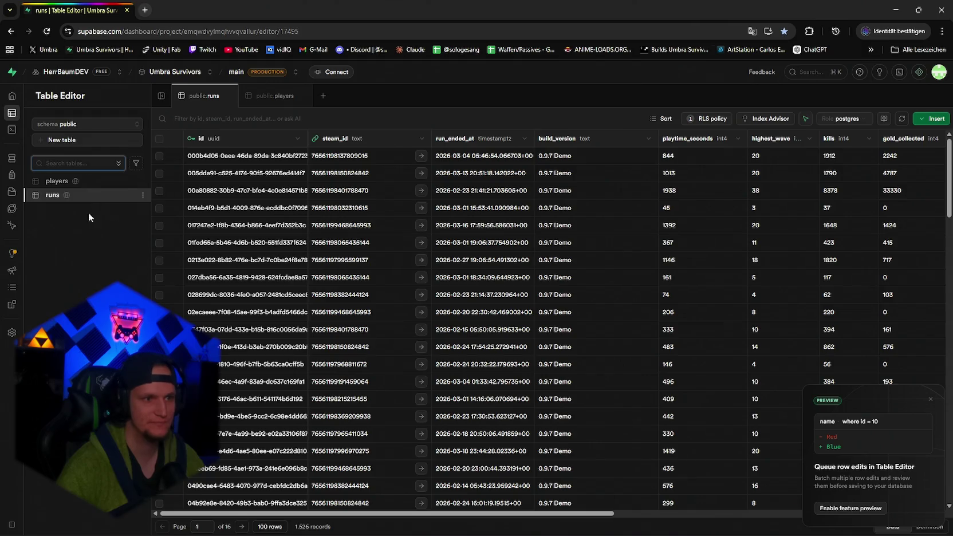
left_click(524, 139)
left_click(465, 172)
left_click_drag(455, 516, 796, 497)
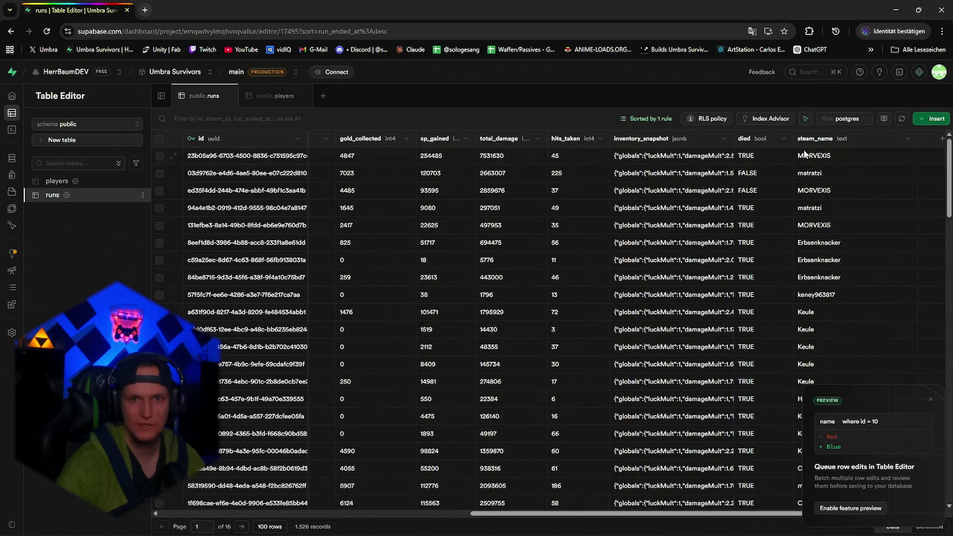
- Review the newest run's inventory_snapshot JSON in the expanded editor, then cancel without saving
double_click(658, 158)
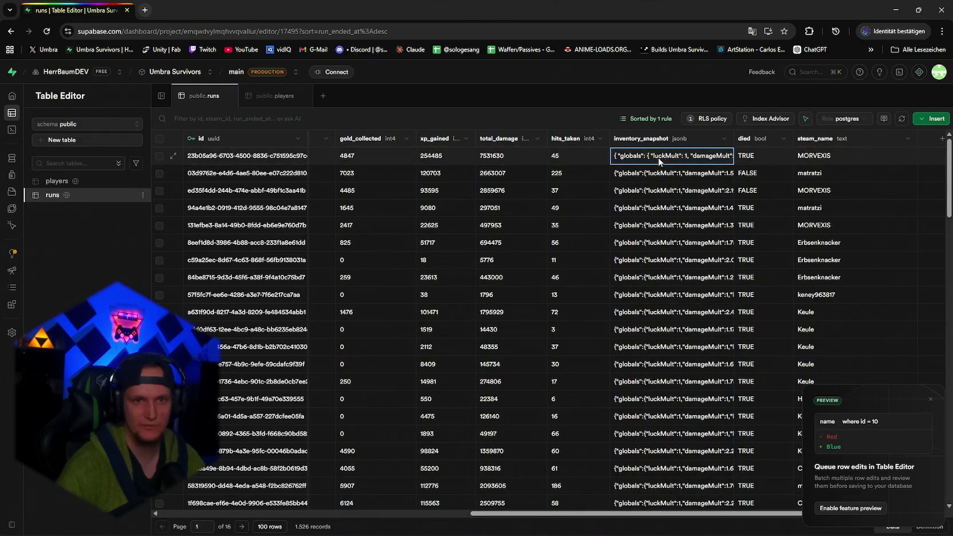
scroll(688, 212, "down", 2)
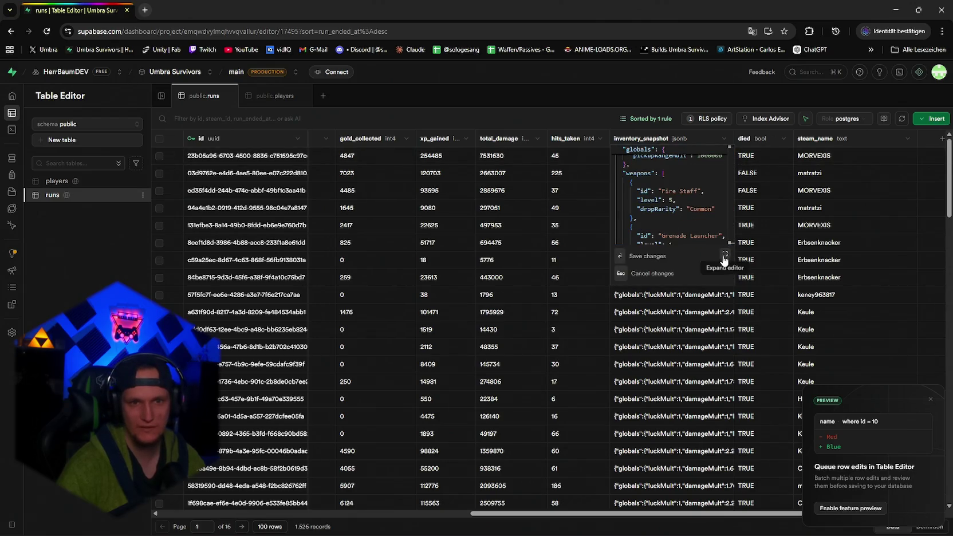
left_click(725, 253)
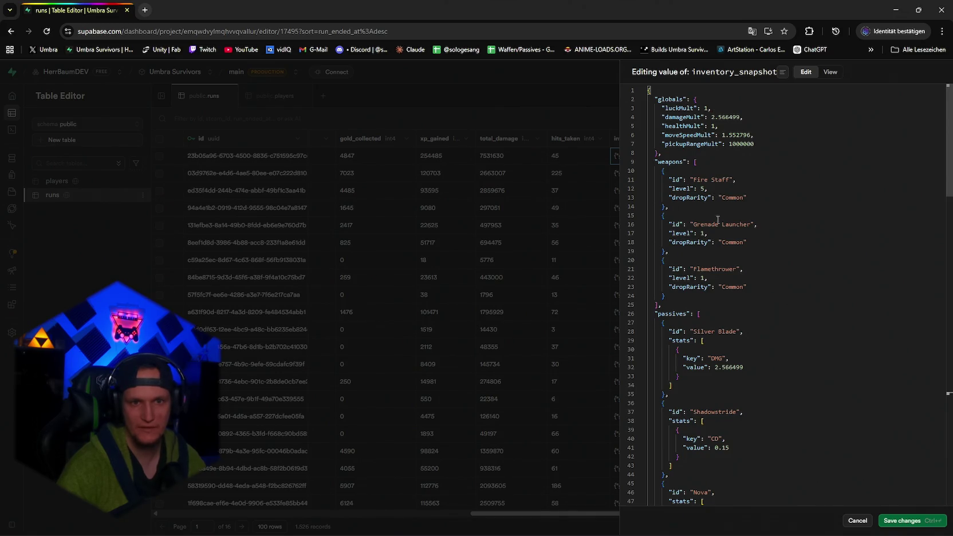
scroll(728, 237, "down", 3)
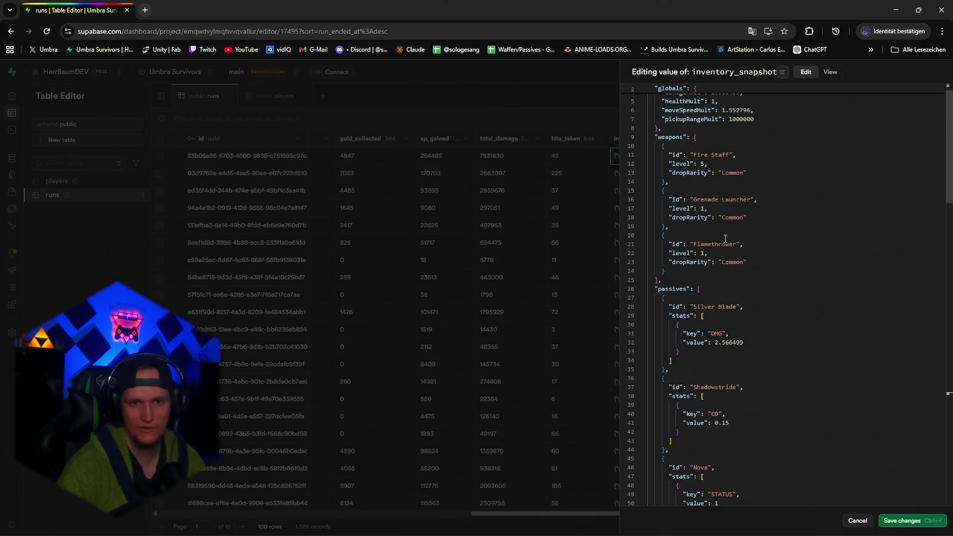
scroll(726, 239, "down", 1)
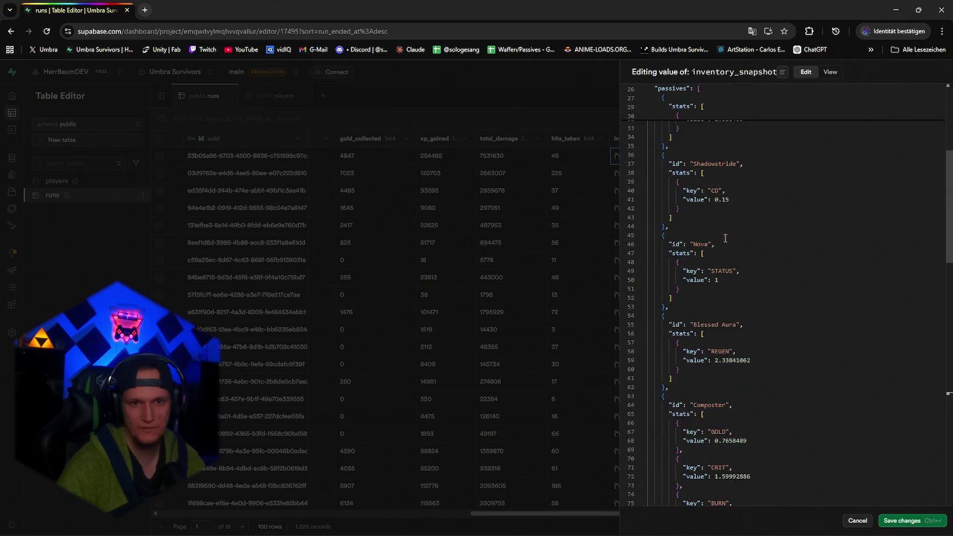
scroll(725, 238, "down", 2)
scroll(725, 238, "down", 5)
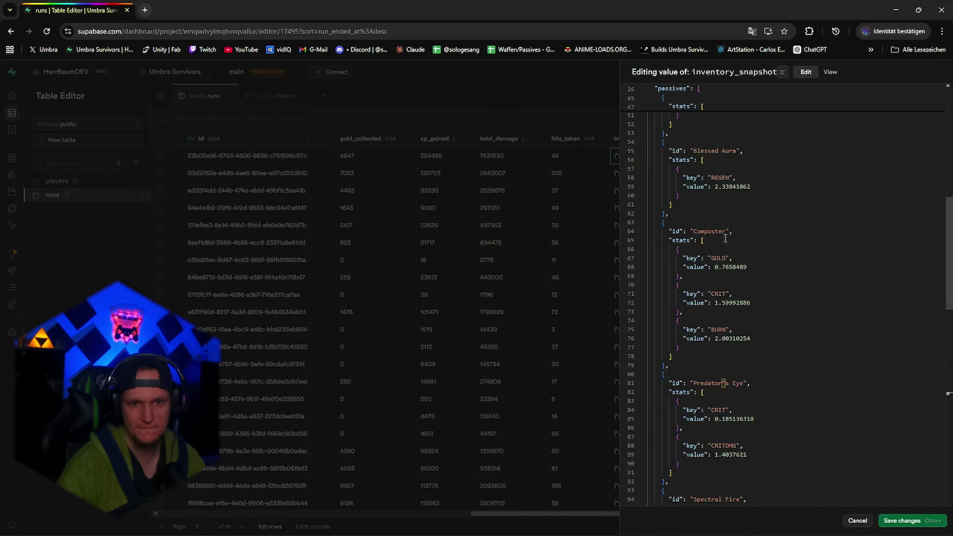
scroll(725, 238, "down", 2)
scroll(758, 230, "down", 4)
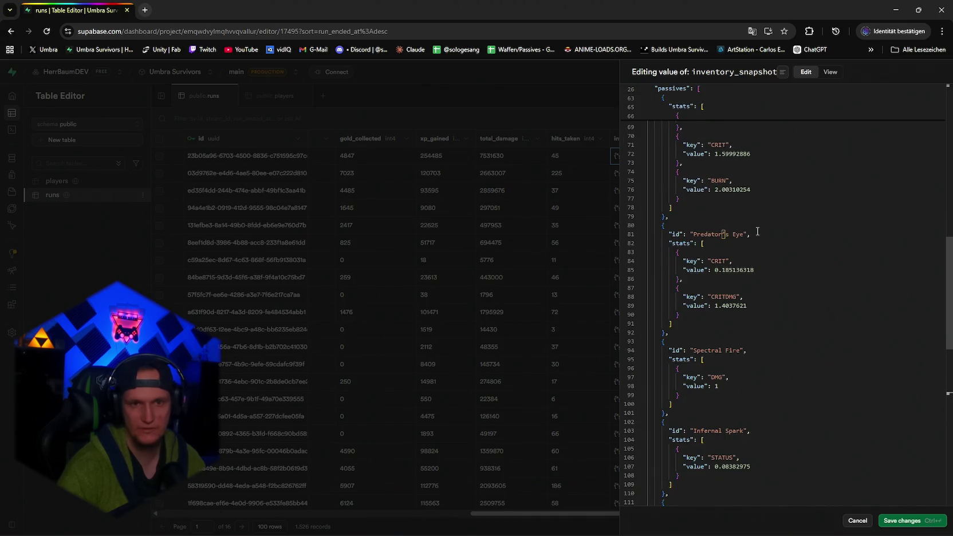
scroll(758, 231, "down", 3)
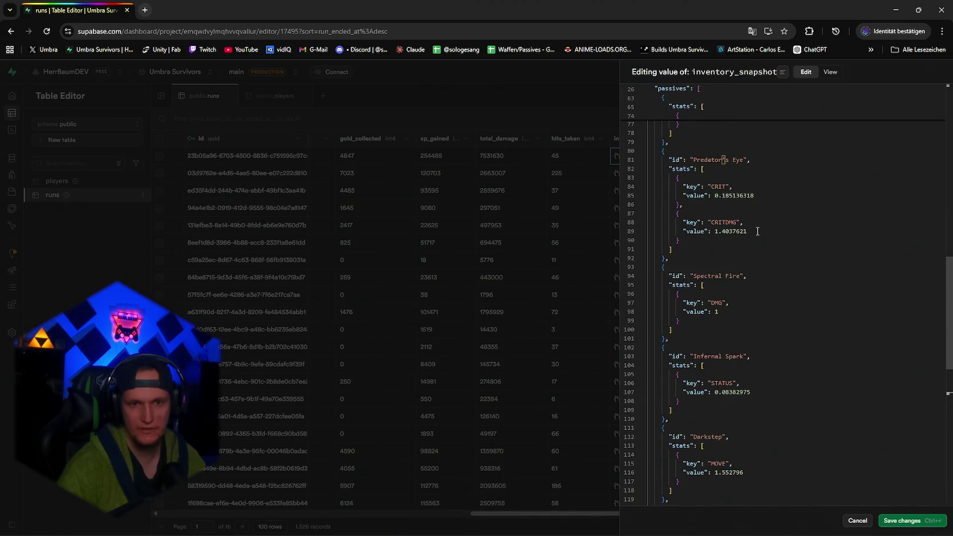
scroll(758, 232, "down", 3)
scroll(757, 232, "down", 3)
scroll(781, 342, "up", 13)
scroll(780, 342, "up", 20)
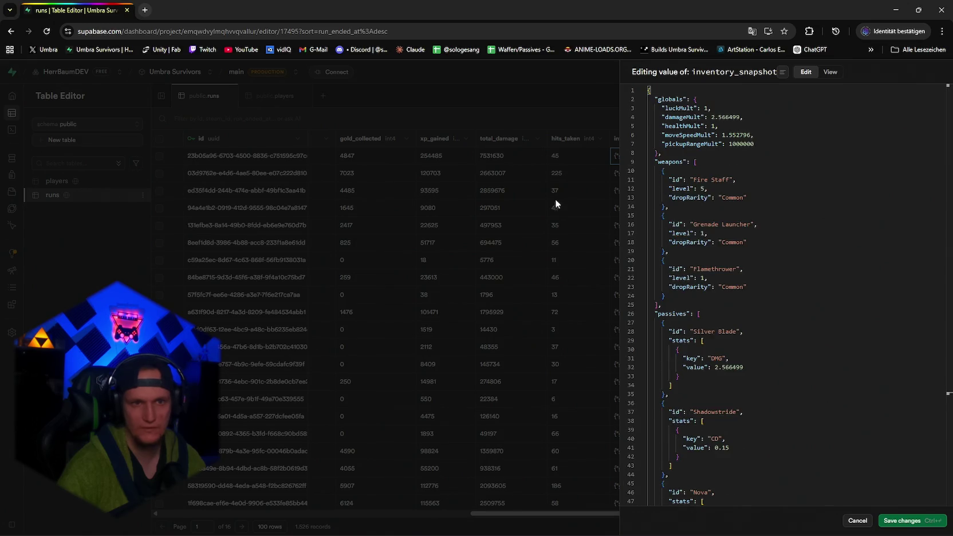
left_click(580, 156)
left_click_drag(507, 515, 389, 515)
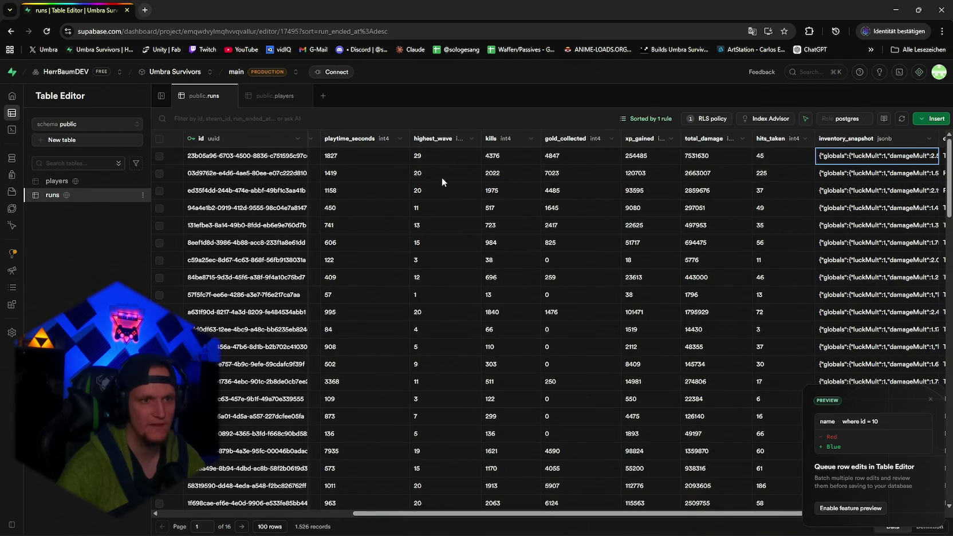
- Open the first run's inventory_snapshot JSON
left_click(435, 162)
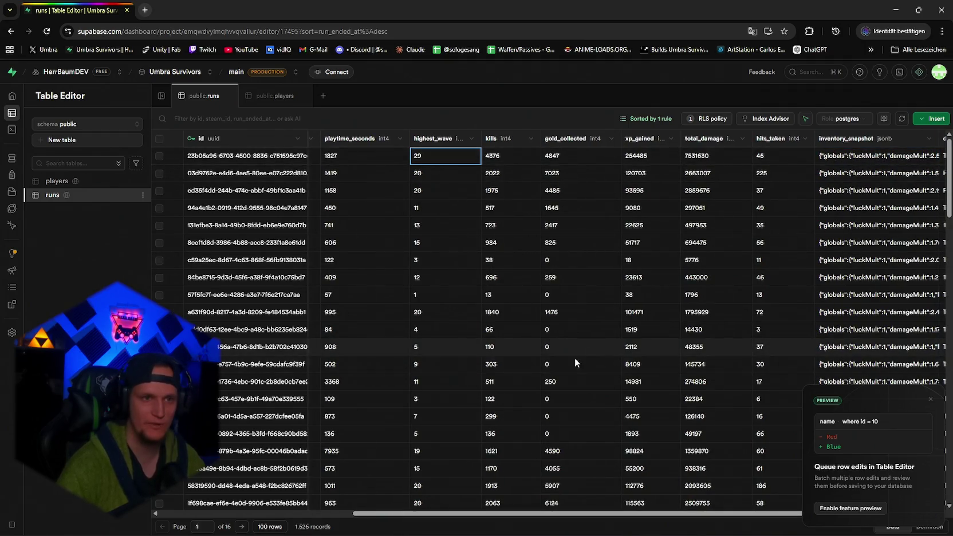
mouse_move(430, 513)
left_mouse_down()
mouse_move(490, 516)
mouse_move(362, 517)
left_mouse_up()
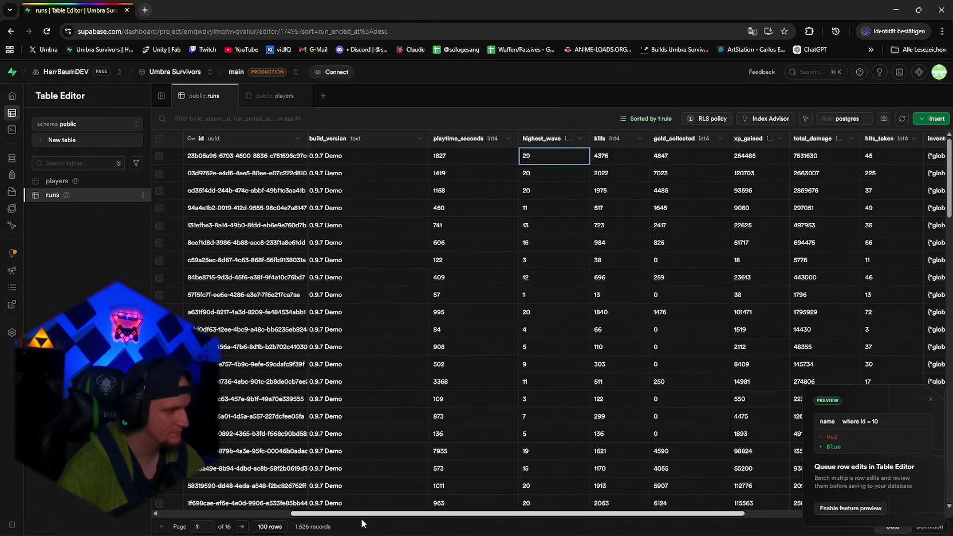
left_click_drag(362, 523, 564, 511)
left_click(799, 155)
double_click(681, 159)
scroll(687, 220, "down", 3)
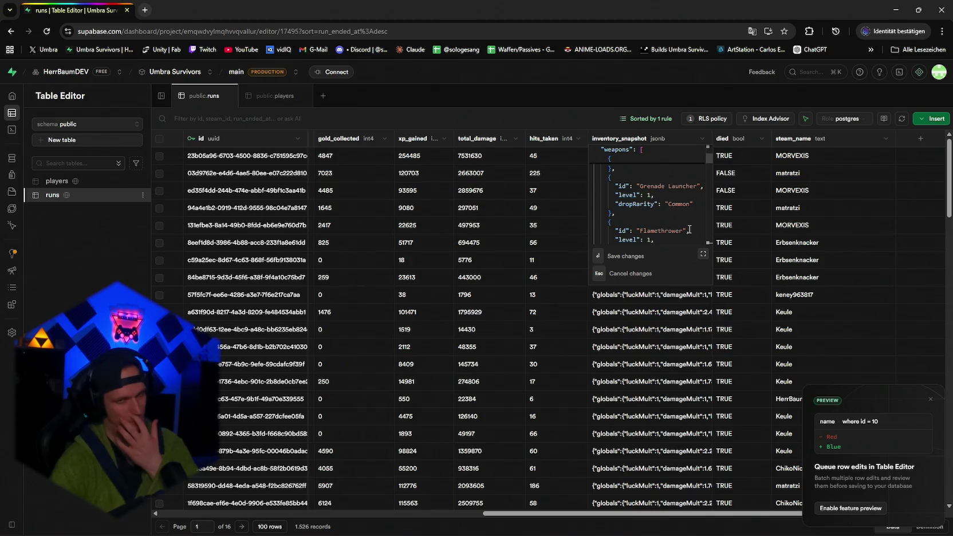
- Inspect the a631f90d and 131efbe3 runs' inventory snapshots for weapons, then bring up Notepad
left_click(645, 314)
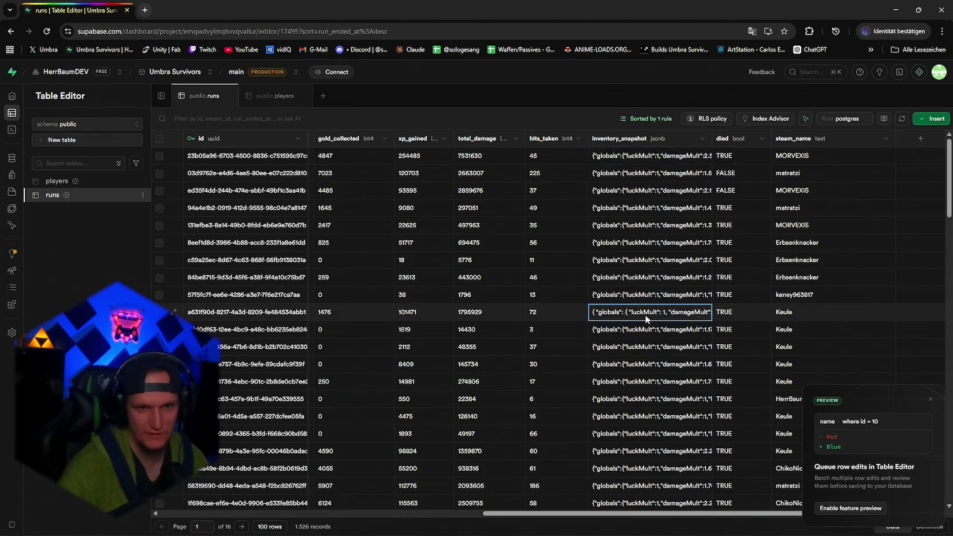
double_click(645, 315)
scroll(684, 340, "down", 3)
scroll(684, 340, "down", 1)
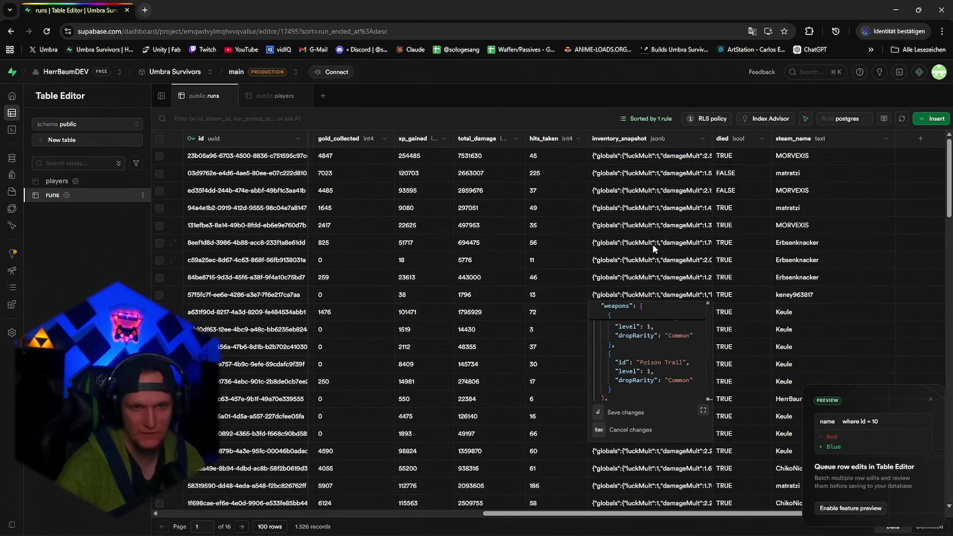
left_click(647, 225)
double_click(647, 225)
scroll(667, 264, "down", 4)
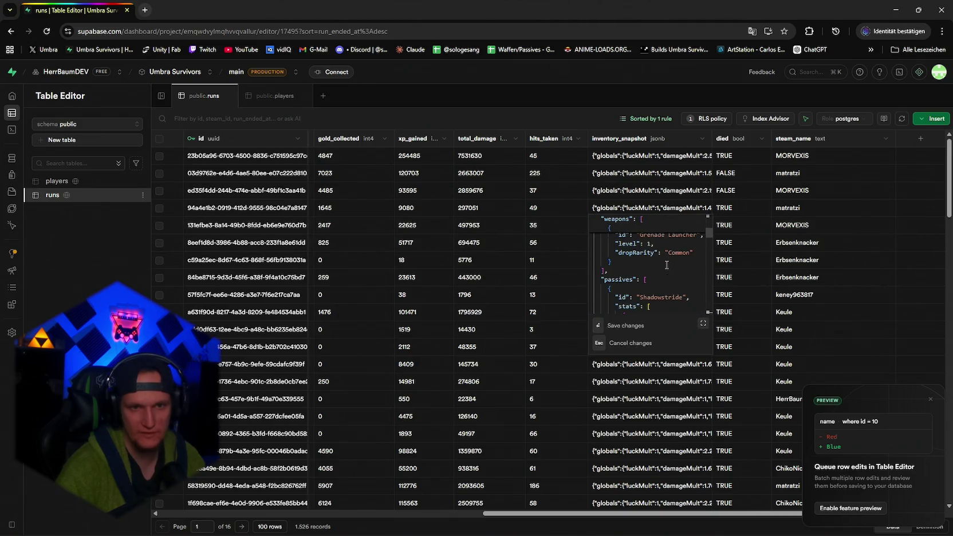
left_click(630, 524)
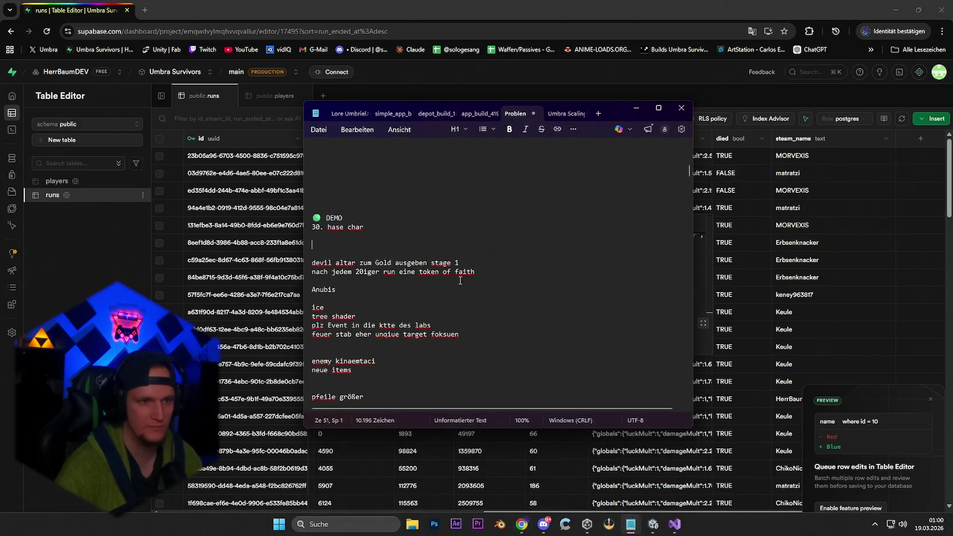
- Add the note 'falsches lvel tracking bei supobase second weapoins' above 'enemy kinaemtaci' and minimize Notepad
left_click(332, 350)
type("fa")
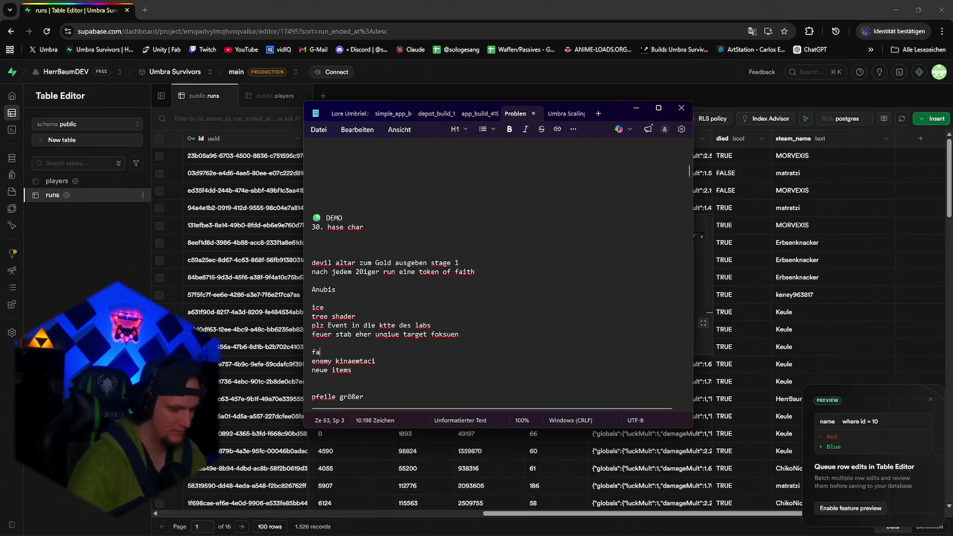
type("cking bei supo")
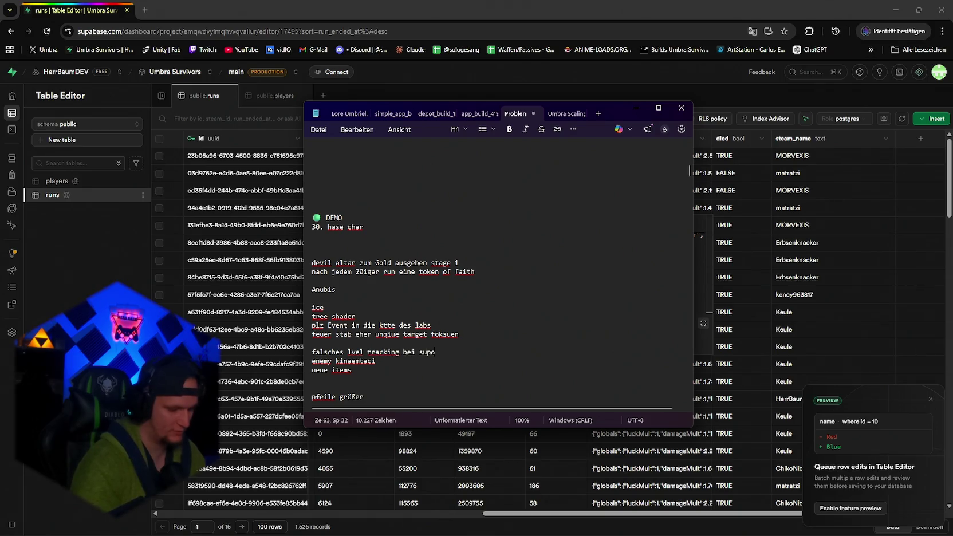
type("base second")
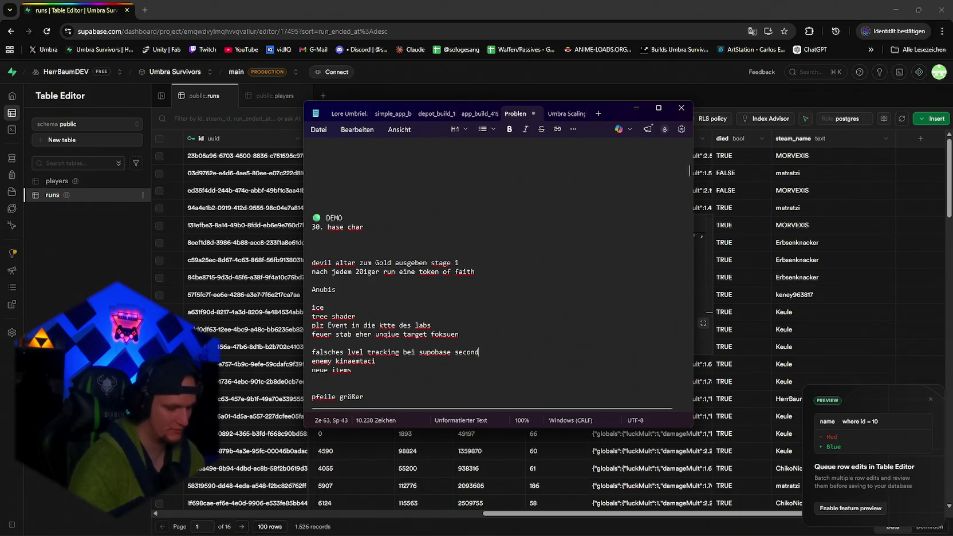
type(" weapoins")
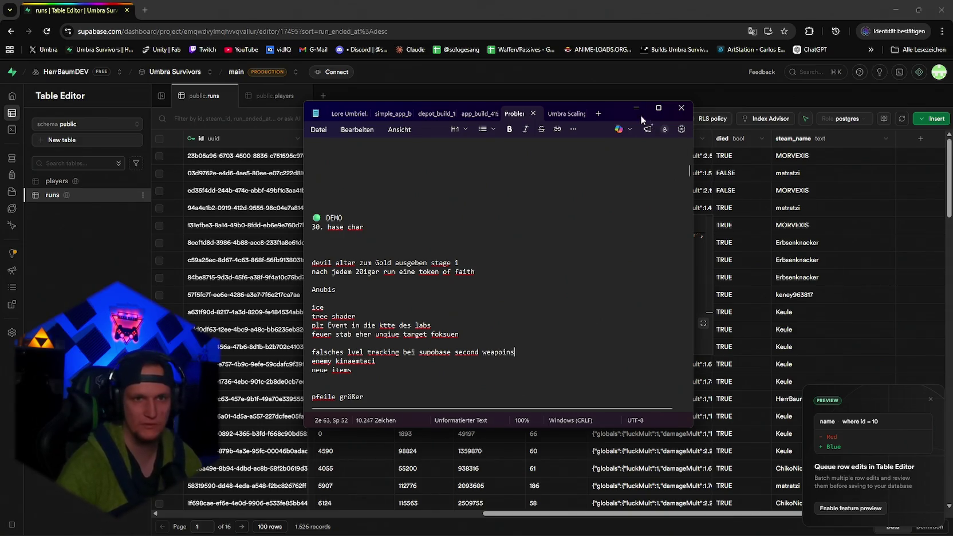
left_click(639, 113)
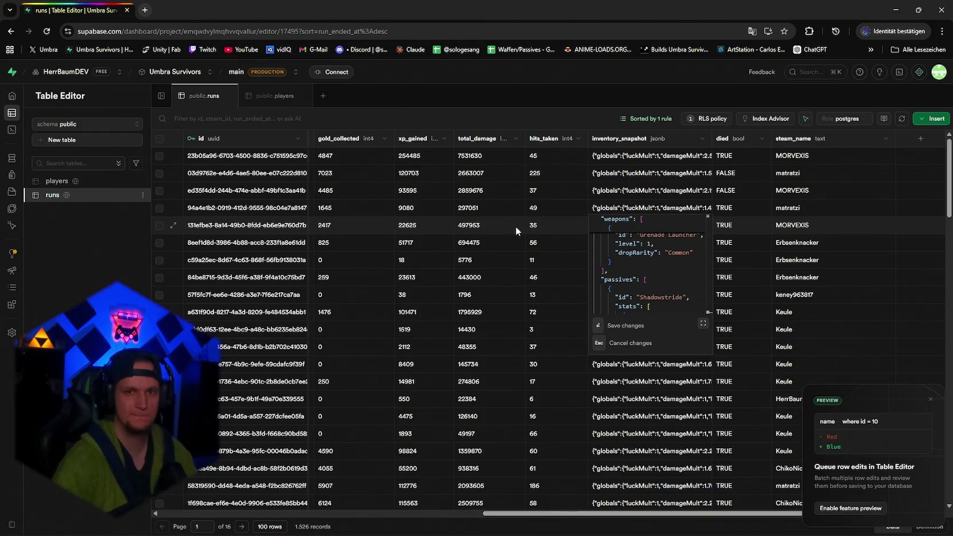
- Minimize the browser and orbit the Unity view around the glass display case
left_click(899, 8)
mouse_move(631, 235)
left_mouse_down()
mouse_move(622, 232)
mouse_move(649, 226)
mouse_move(614, 242)
left_mouse_up()
left_click(783, 342)
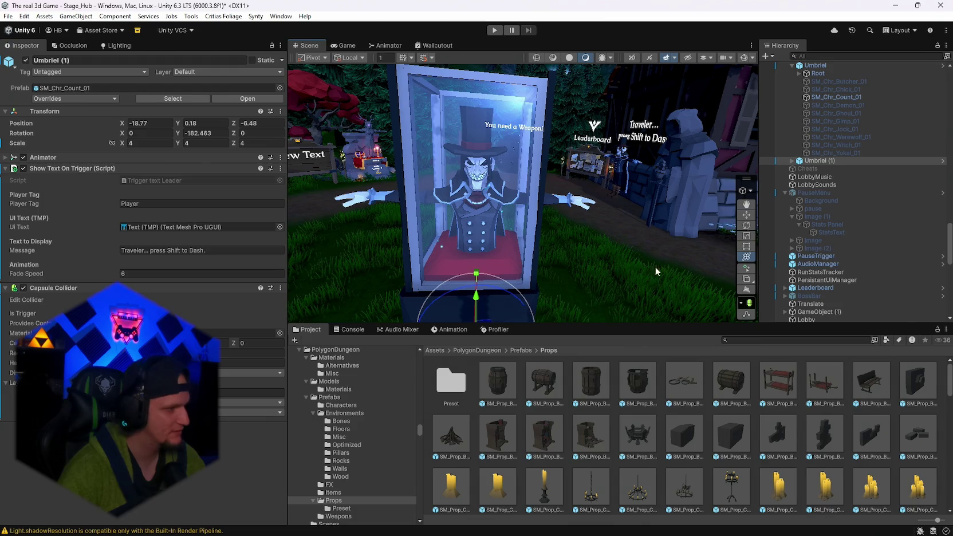
left_click(786, 339)
type("sun")
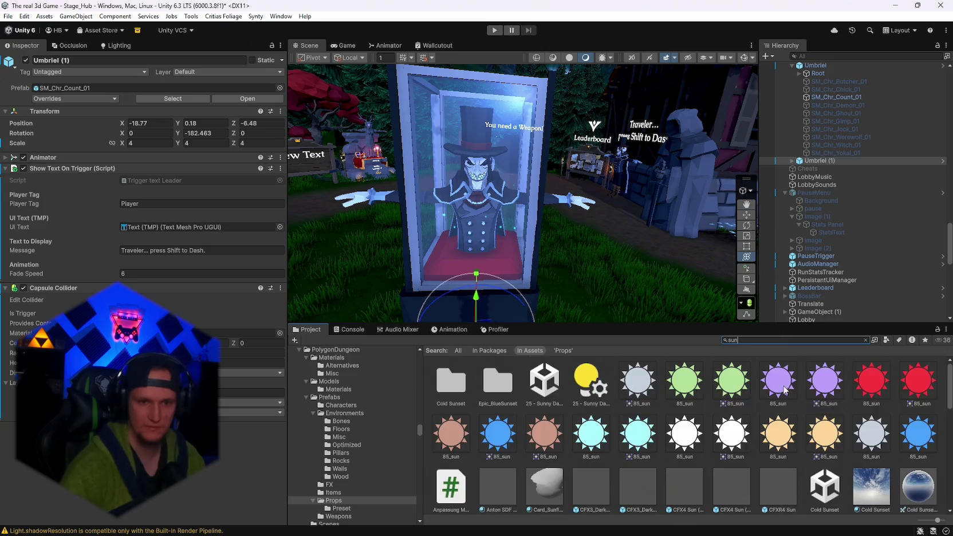
scroll(776, 395, "down", 10)
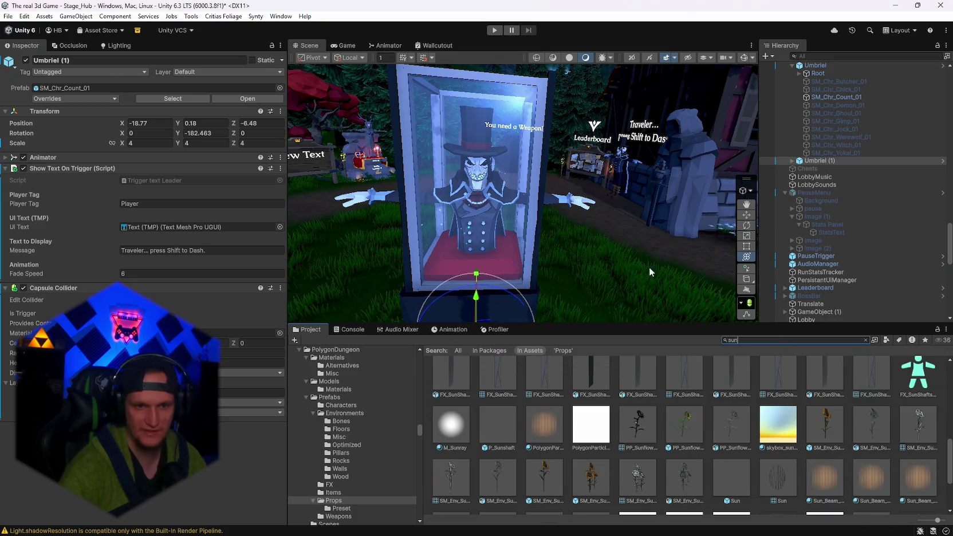
scroll(650, 266, "up", 8)
mouse_move(685, 427)
left_mouse_down()
mouse_move(589, 297)
mouse_move(639, 268)
mouse_move(636, 71)
mouse_move(687, 97)
mouse_move(705, 86)
left_mouse_up()
mouse_move(603, 244)
left_mouse_down()
mouse_move(450, 216)
mouse_move(195, 235)
left_mouse_up()
mouse_move(550, 493)
left_mouse_down()
mouse_move(385, 271)
mouse_move(390, 301)
mouse_move(450, 285)
mouse_move(454, 246)
mouse_move(307, 231)
mouse_move(757, 193)
mouse_move(833, 207)
mouse_move(824, 206)
left_mouse_up()
key("a")
key("s")
key("Delete")
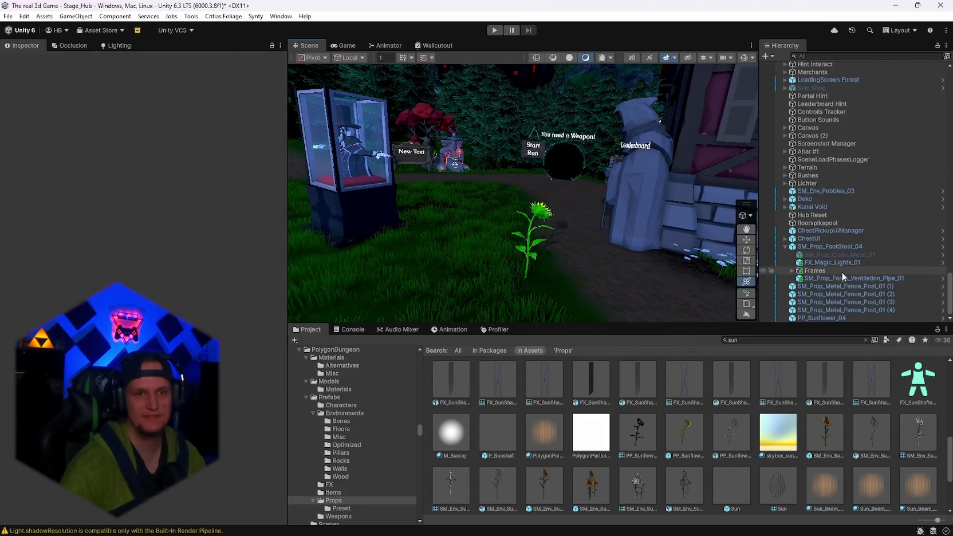
left_click(541, 221)
key("Delete")
mouse_move(701, 240)
left_mouse_down()
mouse_move(583, 217)
mouse_move(594, 215)
left_mouse_up()
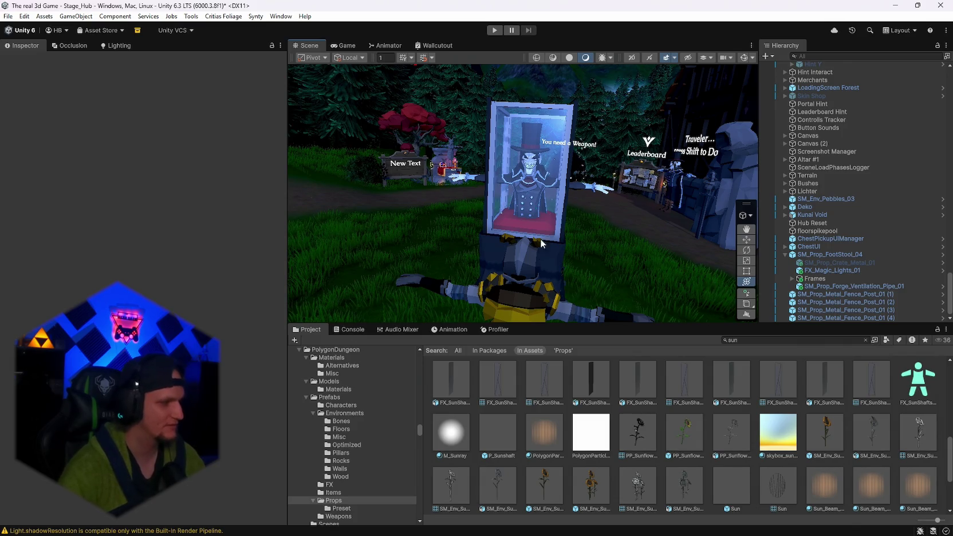
left_click(630, 524)
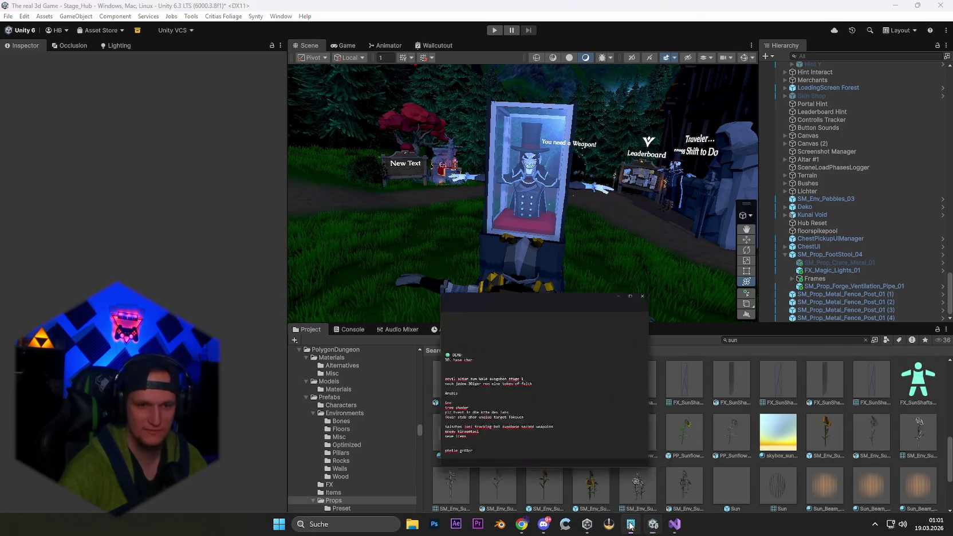
- Add the note 'perfomance malus durch steam overlay' and minimize Notepad
type("perfomance")
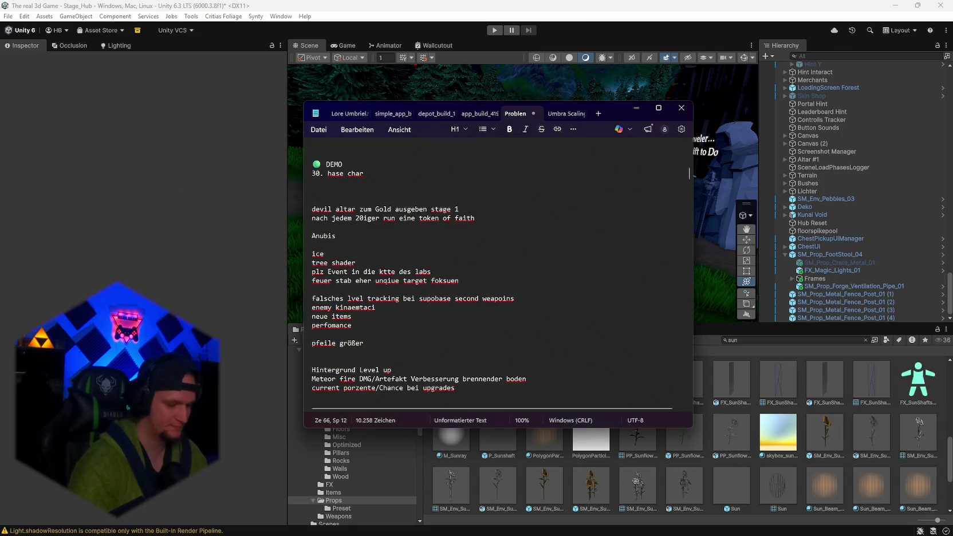
type(" malus durch steam overlay")
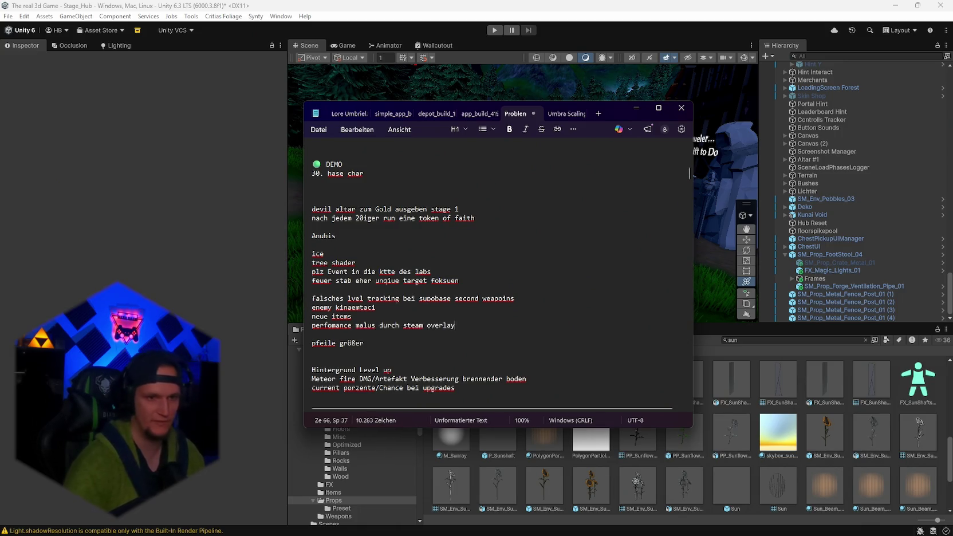
left_click(636, 108)
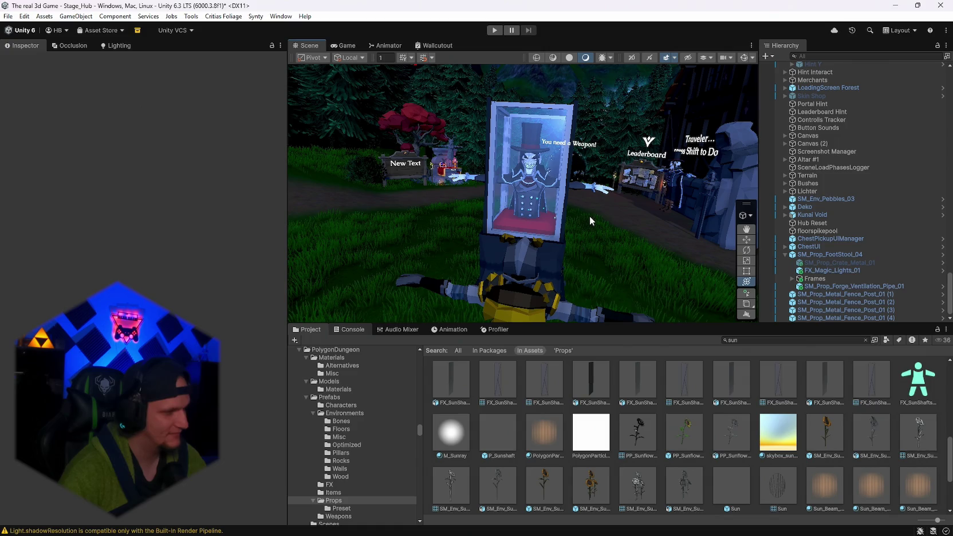
- Search the Project panel and open the Horror Poly asset folder
scroll(588, 207, "up", 5)
left_click(751, 341)
type("devil")
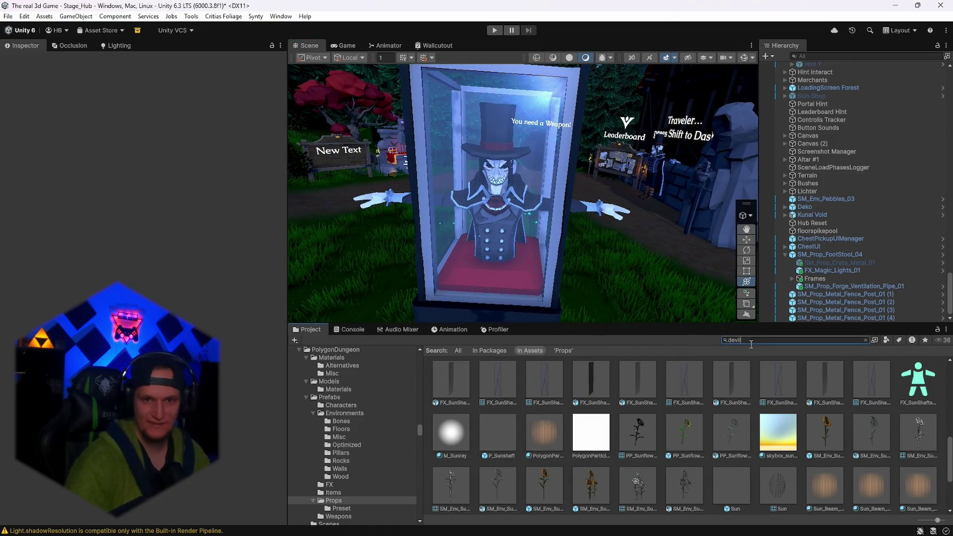
key("BackSpace")
key("BackSpace")
key("BackSpace")
type("horror")
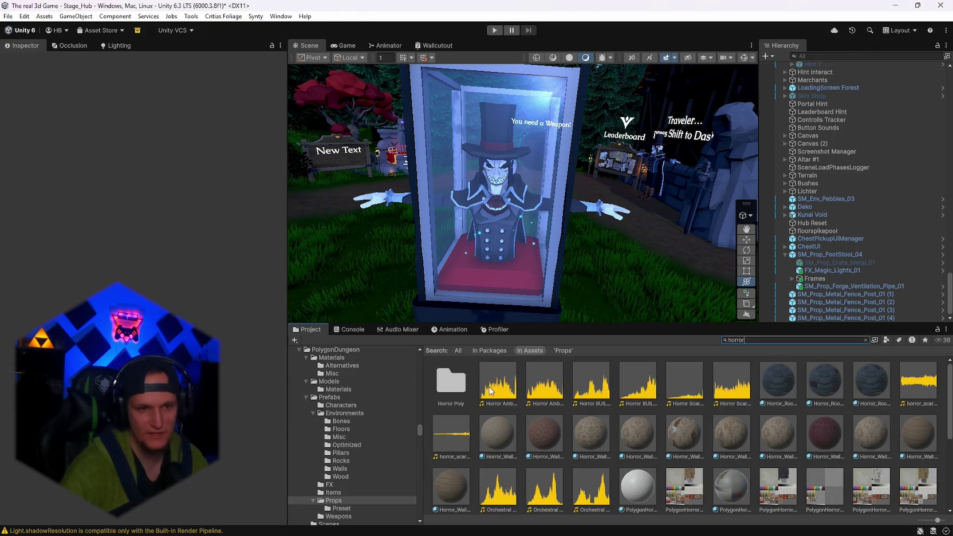
double_click(467, 382)
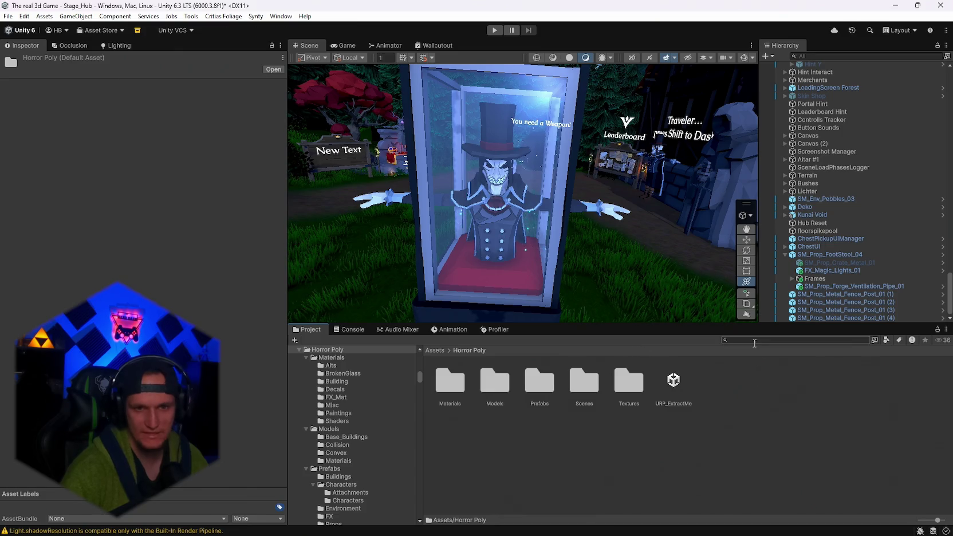
- Select the Umbriel (1) figure inside the glass case and frame it in the Scene view
scroll(655, 294, "down", 5)
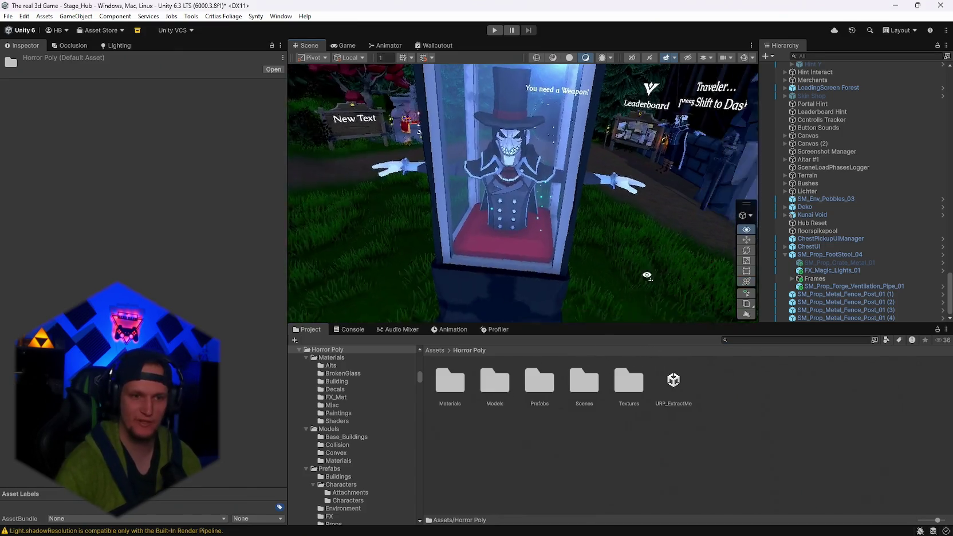
scroll(660, 283, "up", 5)
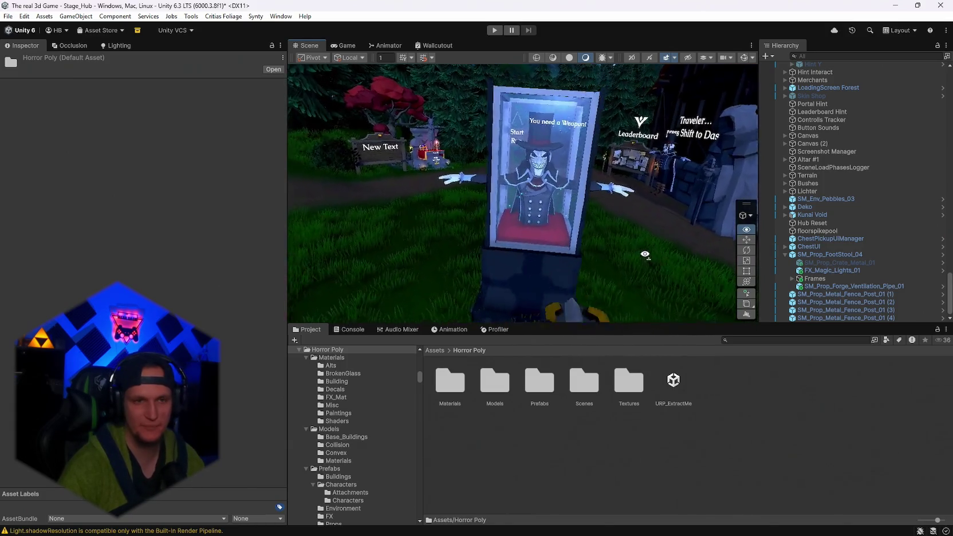
scroll(641, 313, "down", 5)
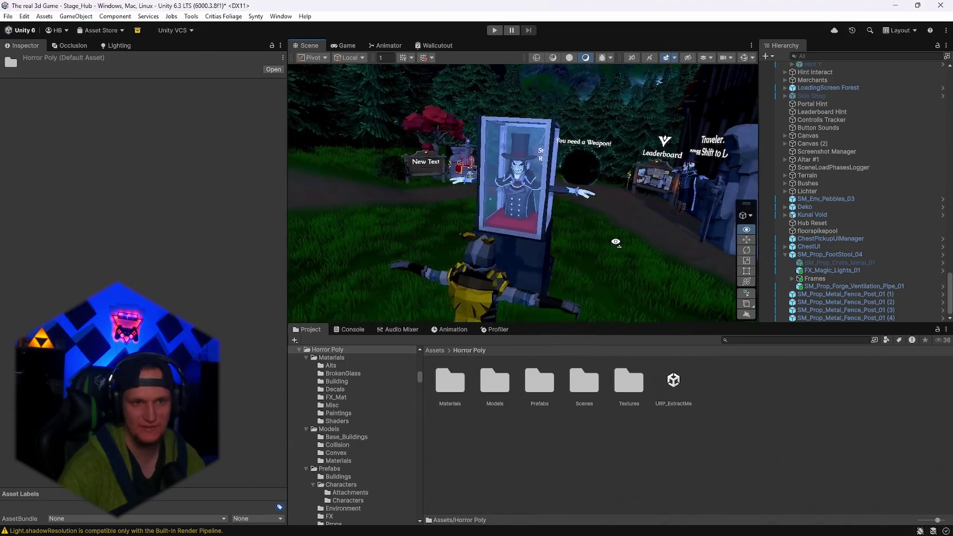
scroll(645, 241, "up", 5)
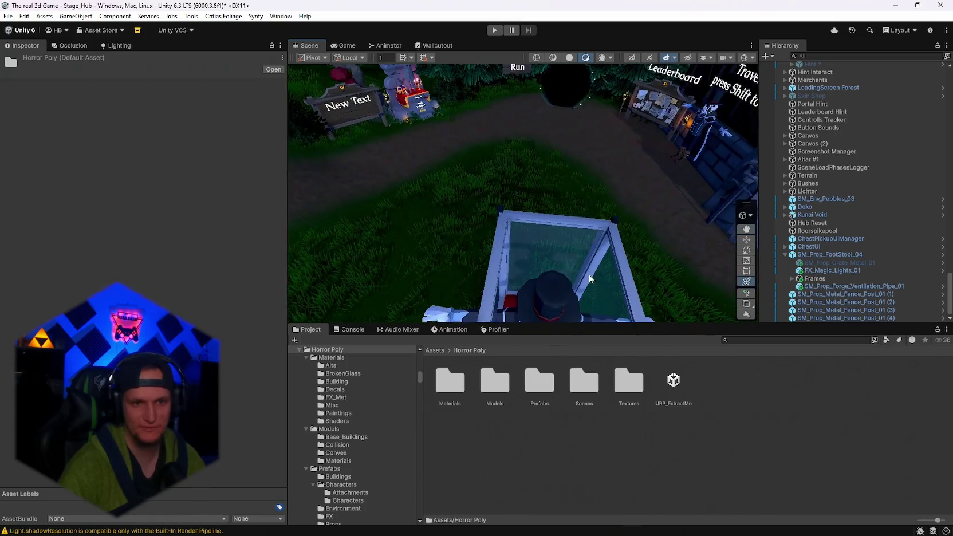
left_click(605, 267)
key("f")
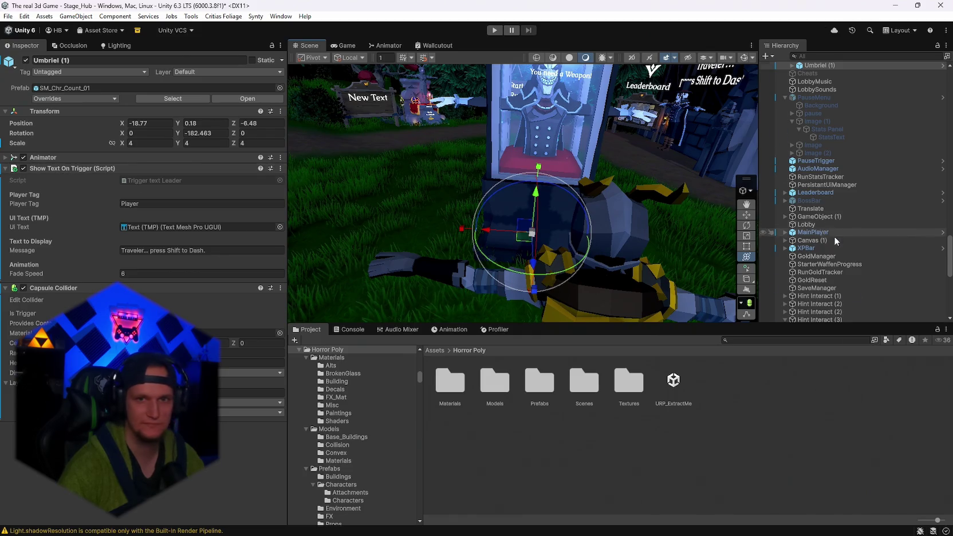
- Nest Umbriel (1) and the four metal fence posts under SM_Prop_FootStool_04
scroll(836, 236, "up", 2)
mouse_move(839, 235)
left_mouse_down()
mouse_move(822, 326)
mouse_move(818, 259)
left_mouse_up()
left_click(828, 293)
left_click(822, 318, "shift")
mouse_move(822, 318)
left_mouse_down()
mouse_move(816, 237)
mouse_move(816, 247)
left_mouse_up()
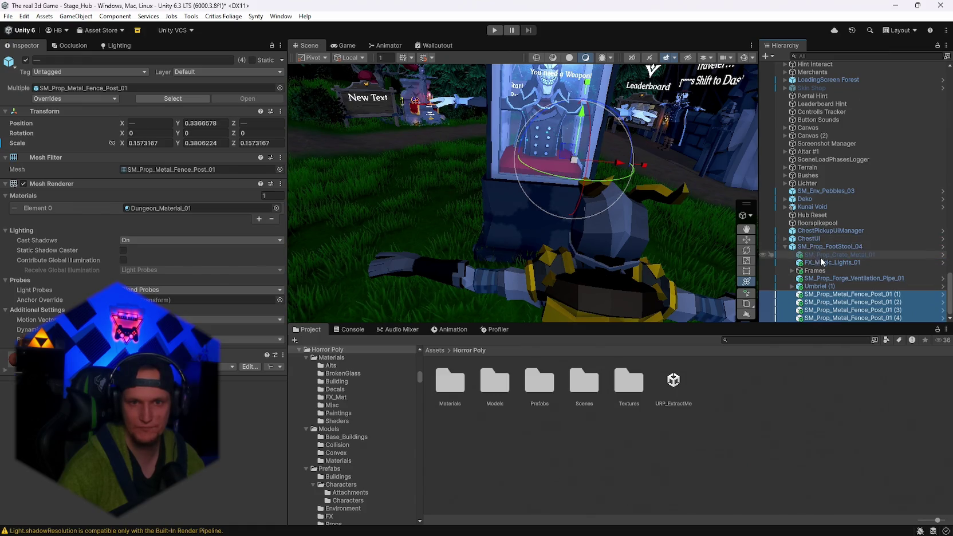
- Remove the Capsule Collider and Show Text On Trigger components from Umbriel (1)
left_click(825, 286)
right_click(46, 287)
left_click(63, 309)
right_click(45, 169)
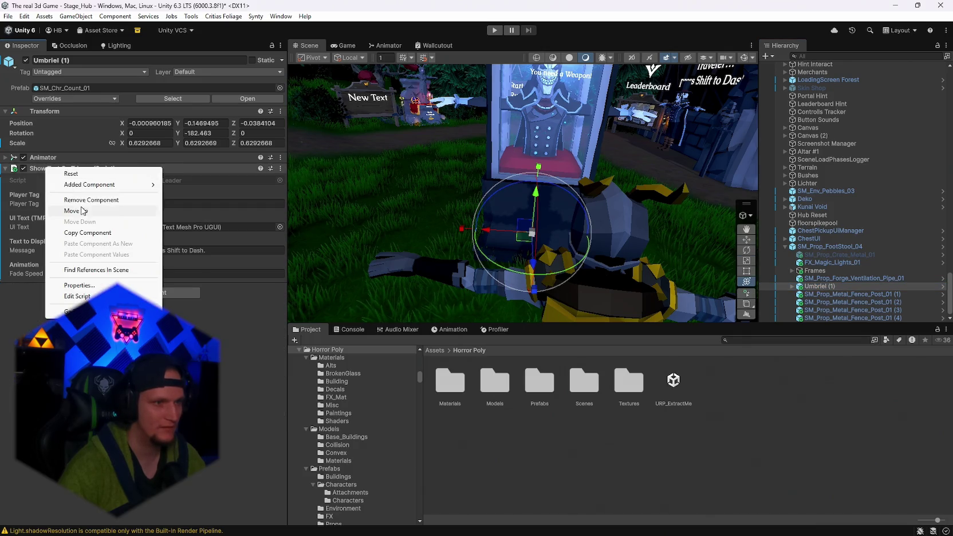
left_click(63, 190)
left_click_drag(436, 172, 421, 152)
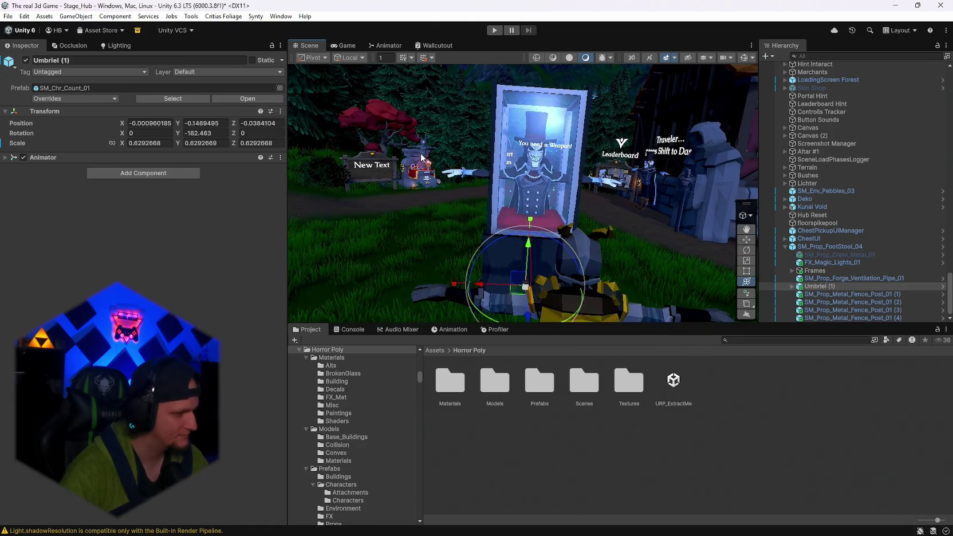
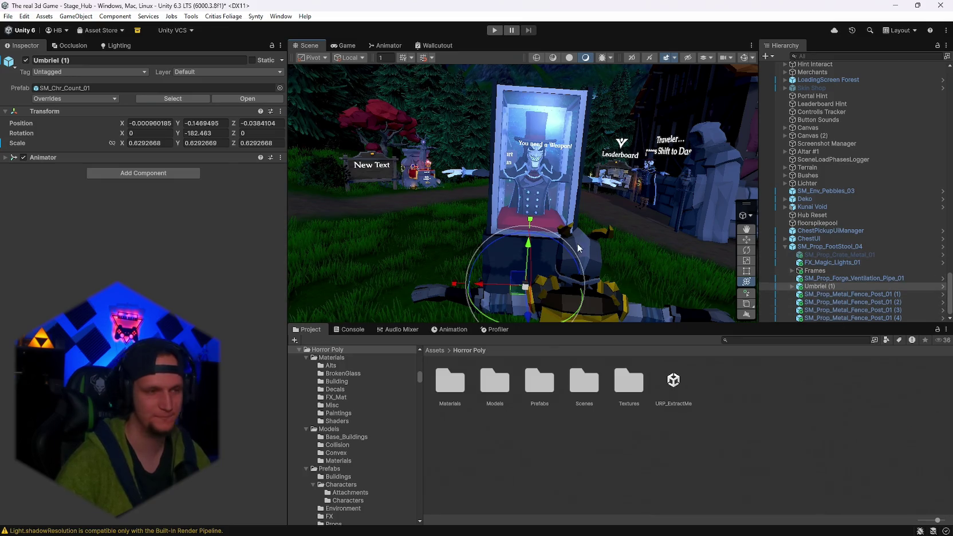
- Locate Umbriel's current animator controller and open the Fortune teller folder through an asset search
left_click(6, 158)
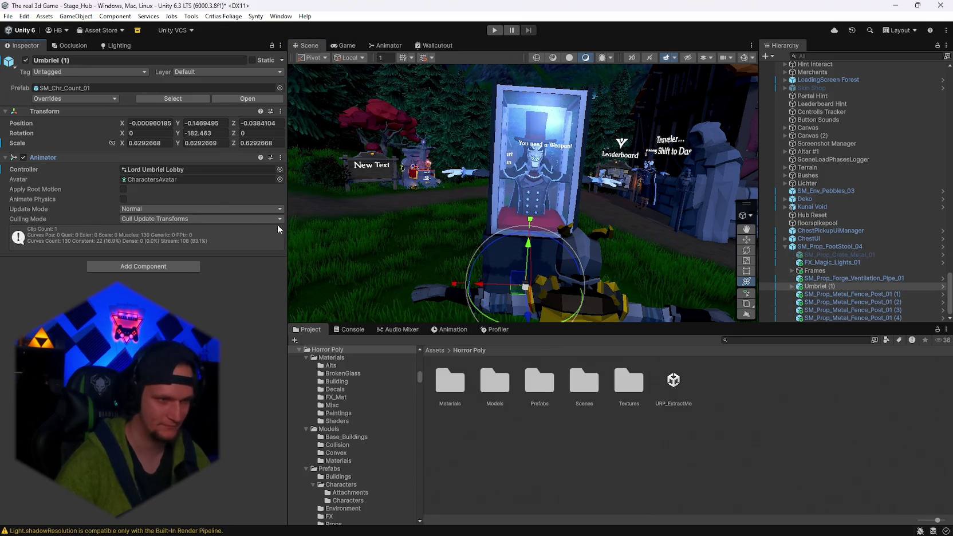
left_click(141, 168)
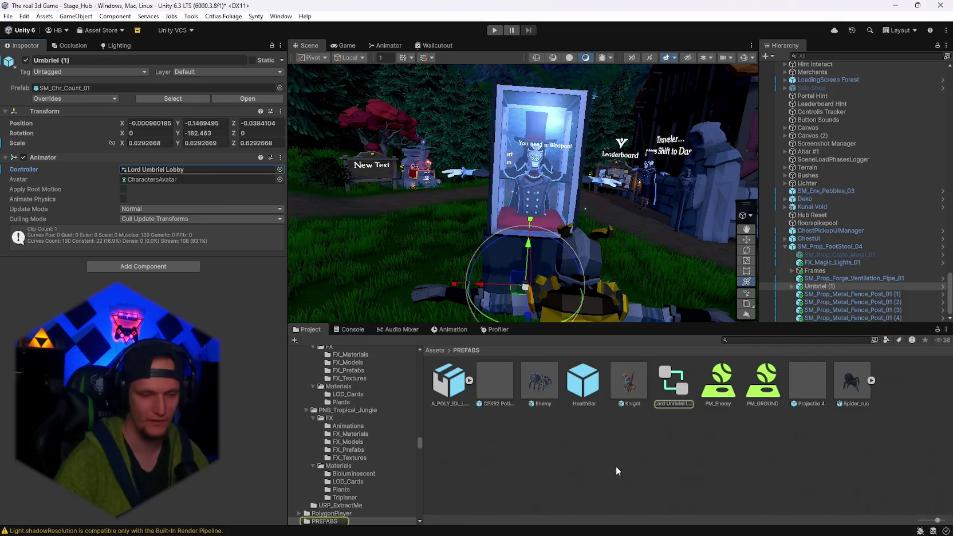
right_click(616, 465)
left_click(548, 414)
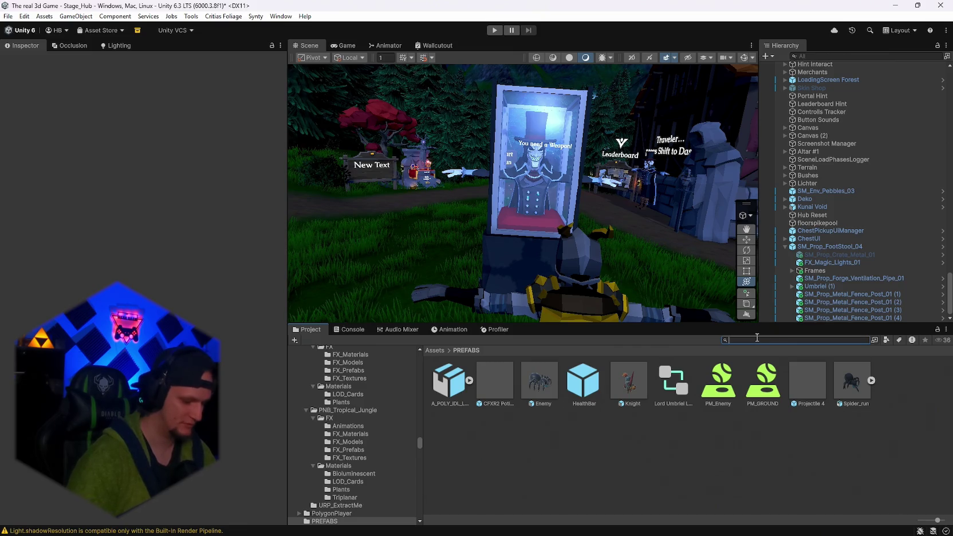
left_click(754, 338)
type("fortune")
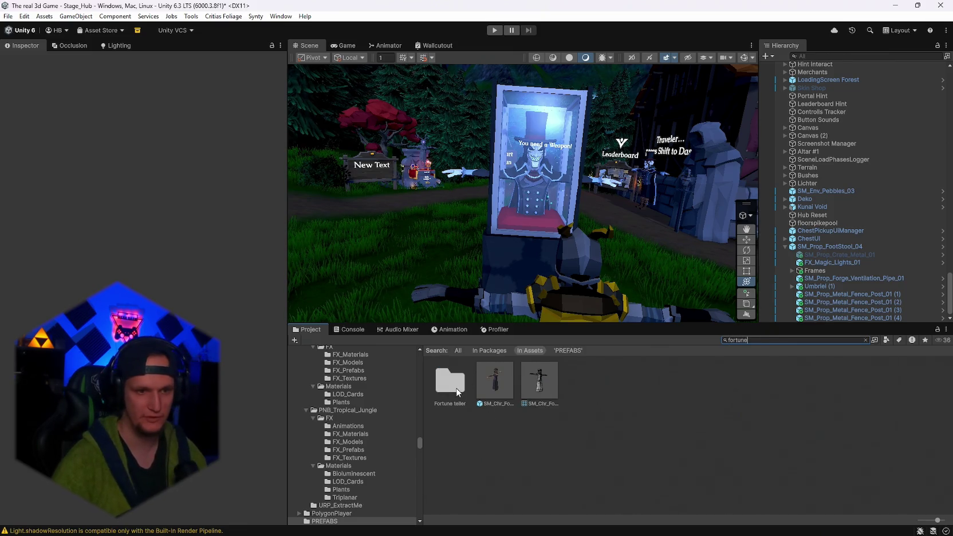
double_click(457, 392)
- Create a new Animator Controller named 'Fortune Umbriel' in the Fortune teller folder
right_click(527, 458)
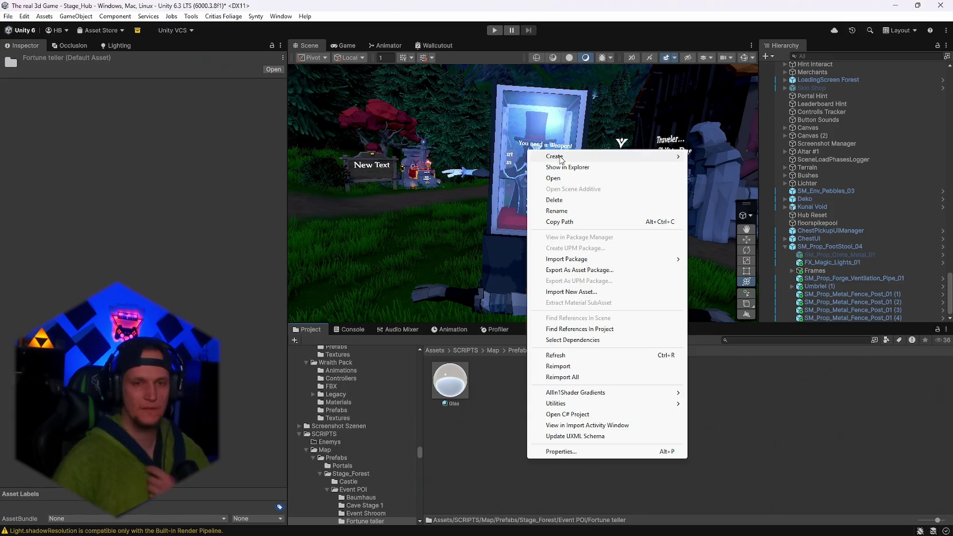
mouse_move(561, 159)
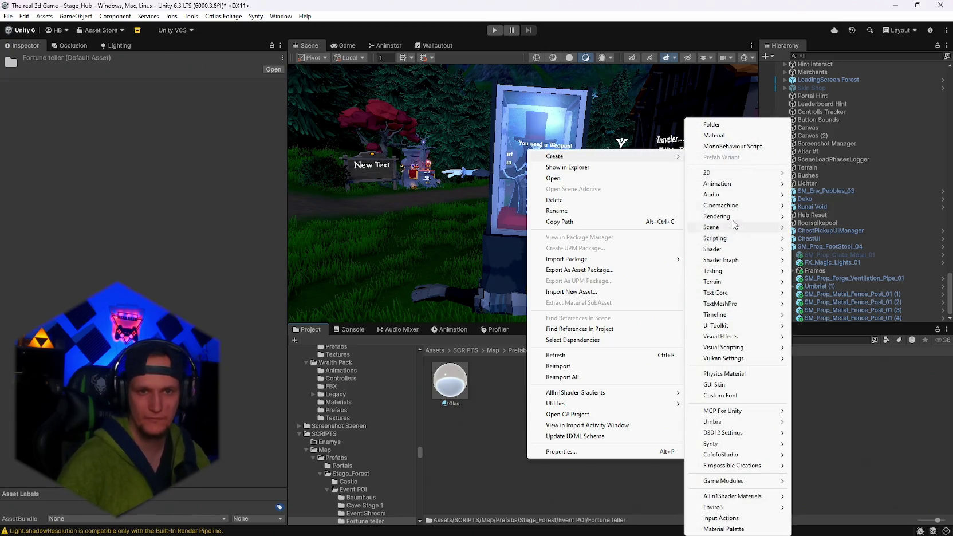
mouse_move(734, 183)
left_click(816, 183)
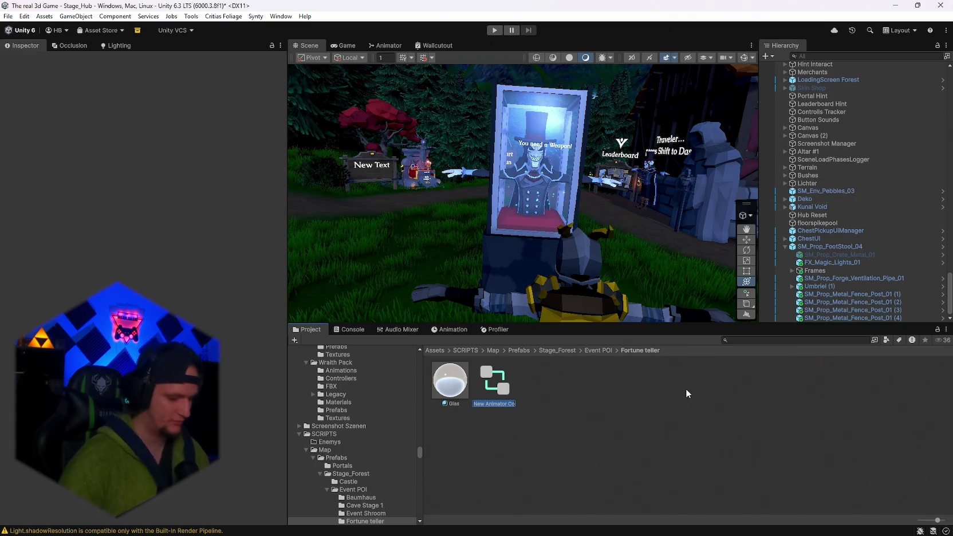
type("Di")
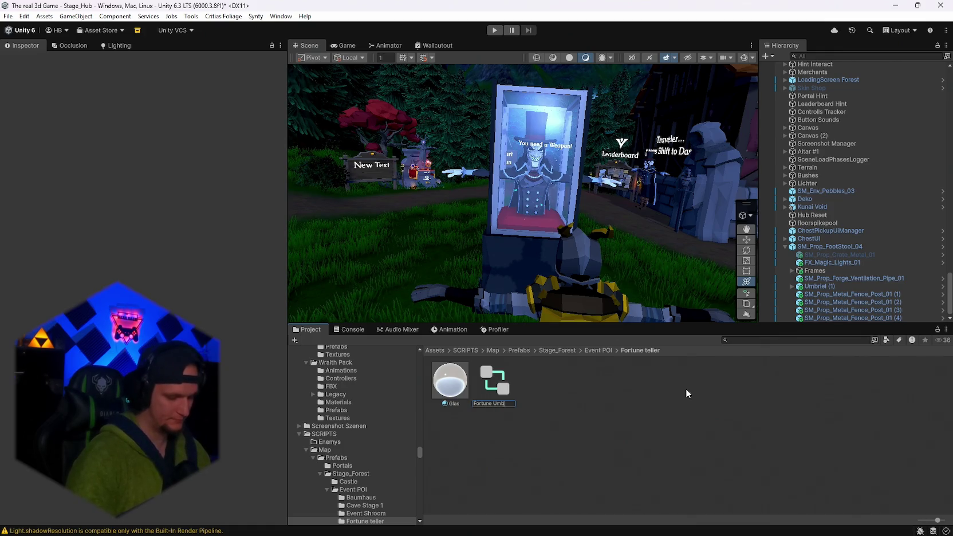
type("riel")
key("Return")
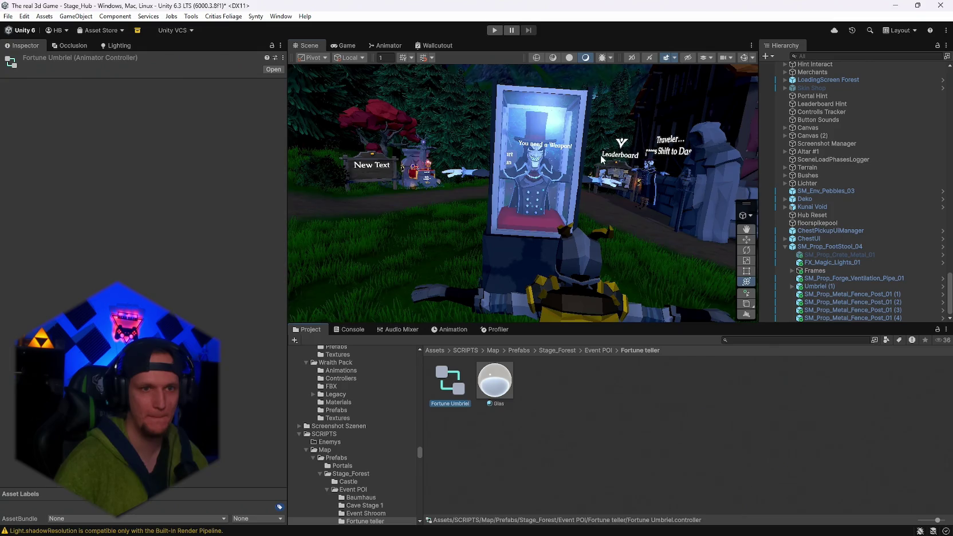
- Assign Fortune Umbriel as the Umbriel (1) character's animator controller
scroll(602, 160, "up", 1)
left_click(815, 285)
mouse_move(450, 381)
left_mouse_down()
mouse_move(194, 184)
mouse_move(195, 169)
left_mouse_up()
- Scroll through the Project window to look for the Synty animation folders
scroll(392, 460, "down", 10)
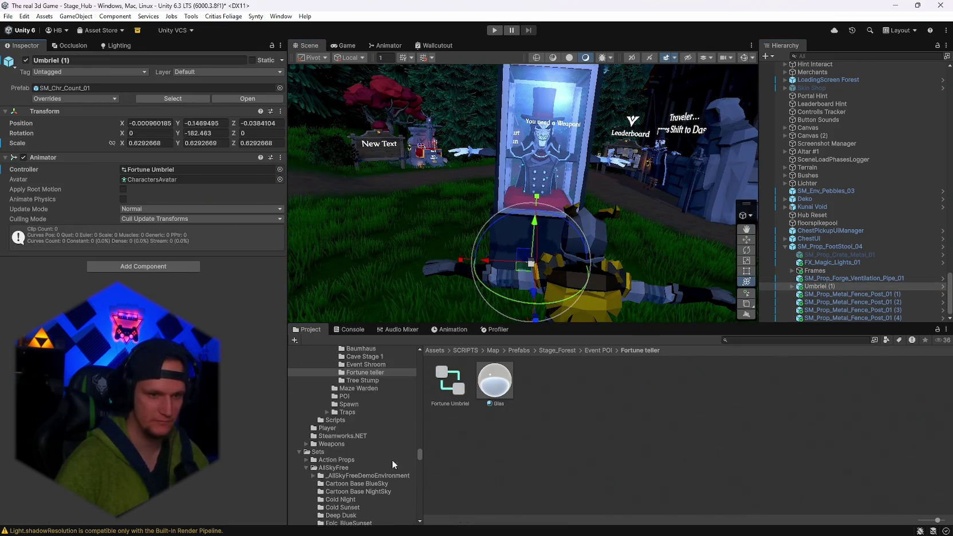
scroll(352, 474, "down", 15)
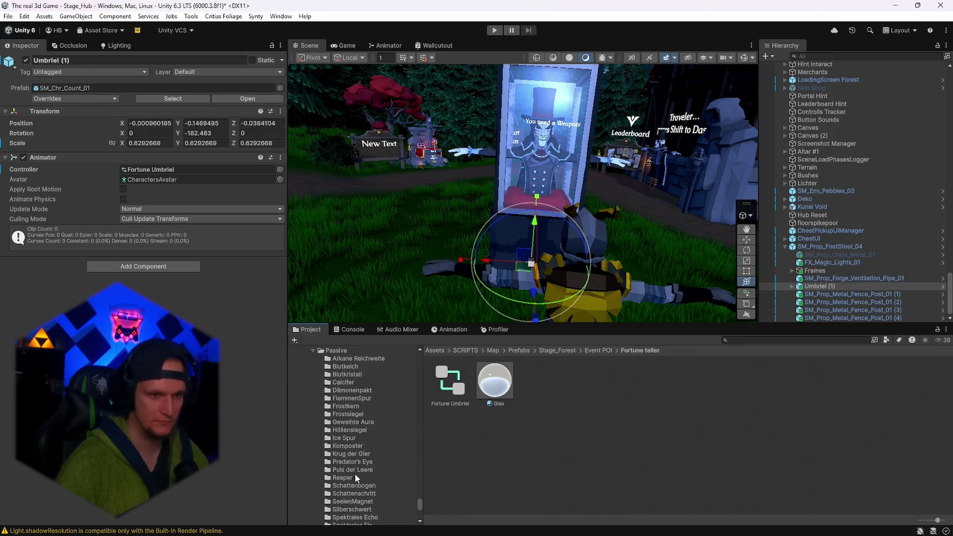
scroll(351, 476, "up", 15)
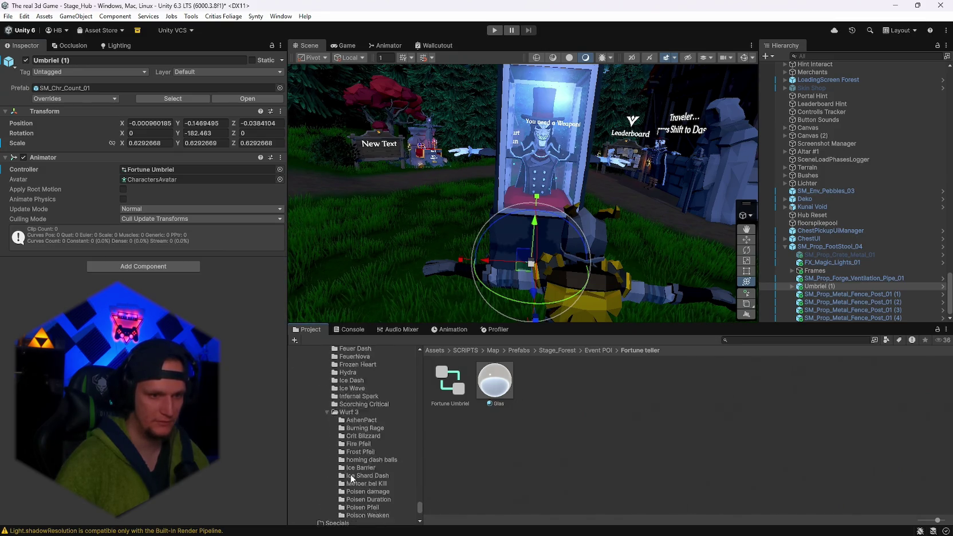
scroll(338, 458, "up", 3)
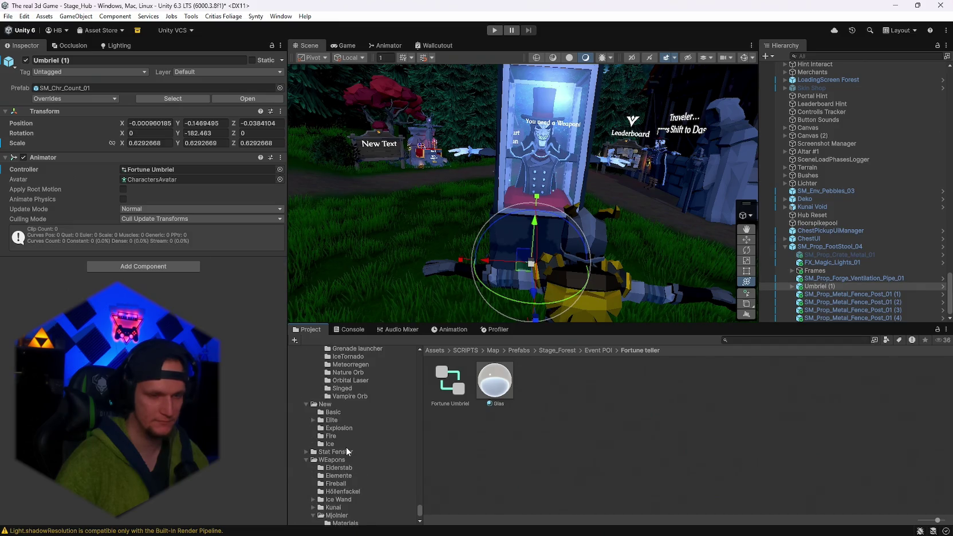
scroll(346, 447, "down", 3)
scroll(349, 471, "down", 15)
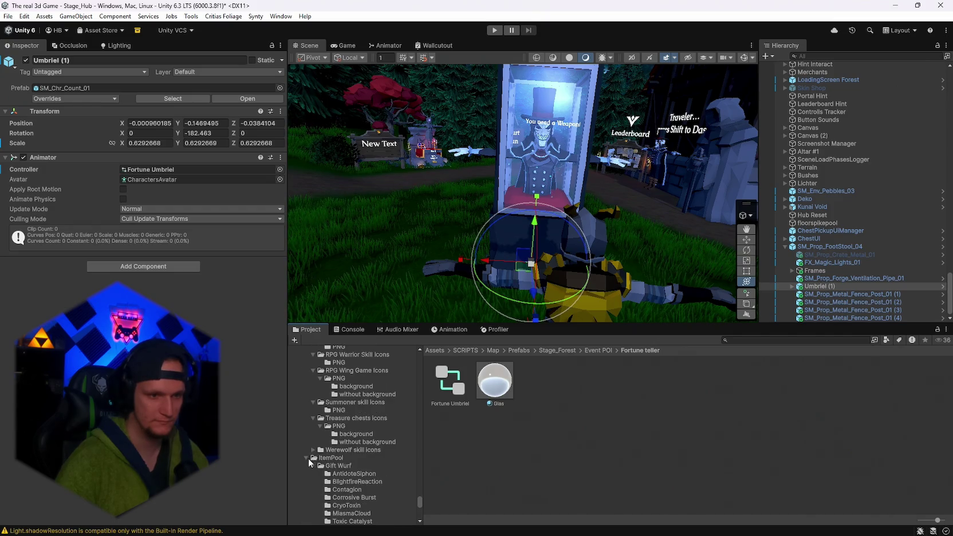
scroll(379, 456, "up", 5)
left_click_drag(416, 508, 419, 487)
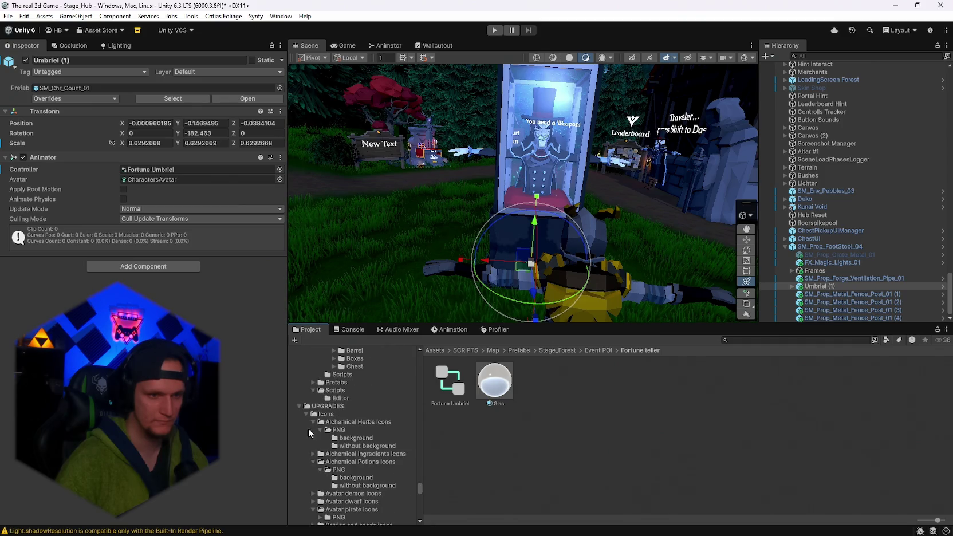
scroll(329, 429, "down", 10)
scroll(366, 452, "up", 1)
scroll(366, 453, "down", 1)
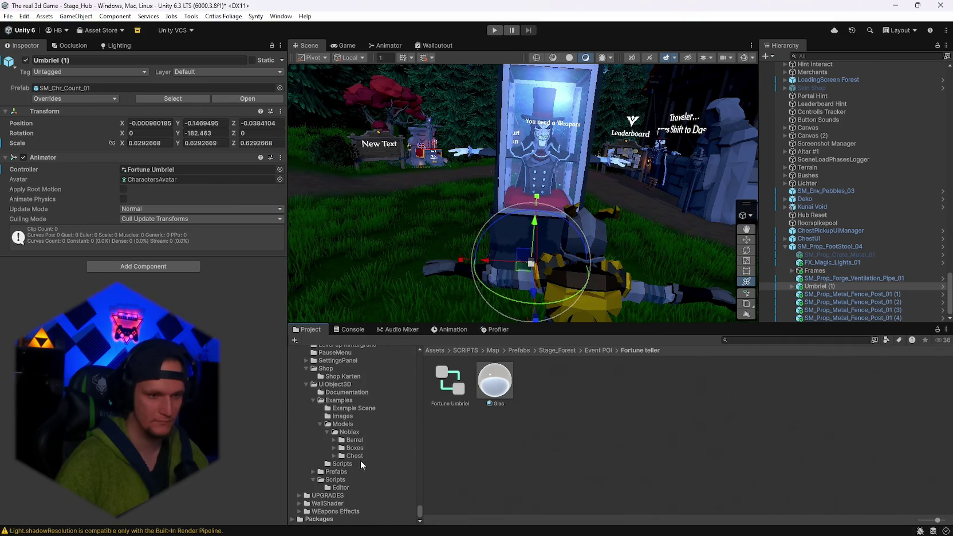
- Collapse the Shop, UIObject3D and UI folders and open Sidekick Masculine Posture Stances
left_click(305, 369)
left_click(308, 384)
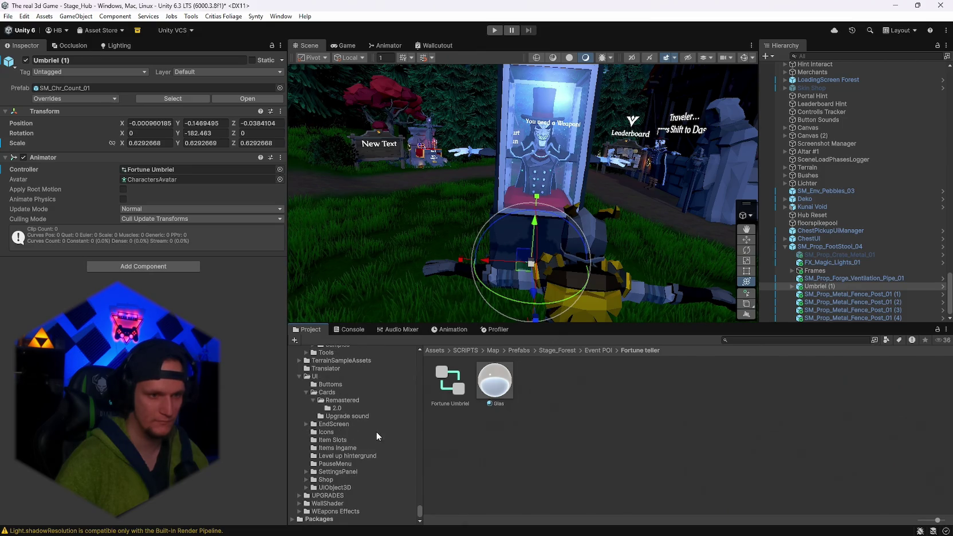
scroll(357, 443, "up", 2)
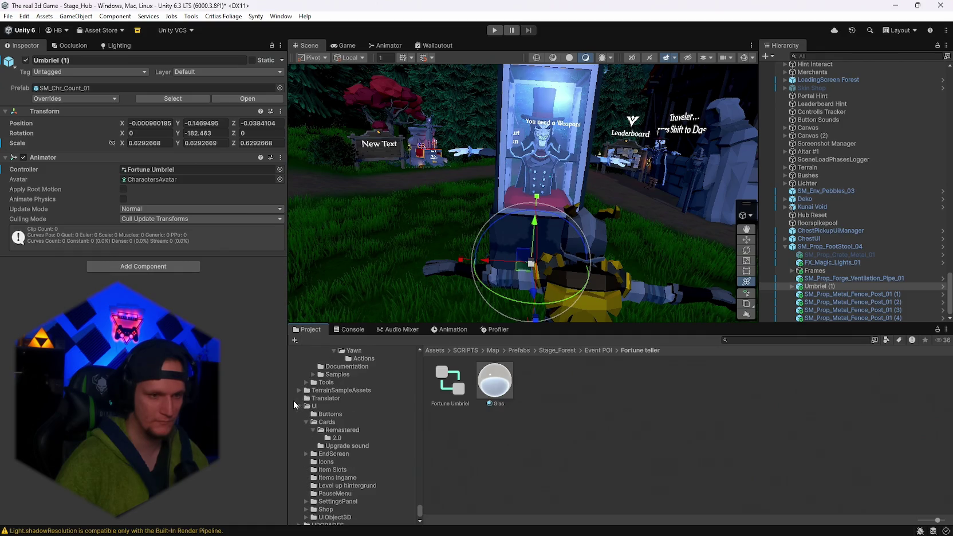
left_click(296, 406)
scroll(367, 459, "up", 5)
scroll(376, 464, "down", 3)
left_click(365, 470)
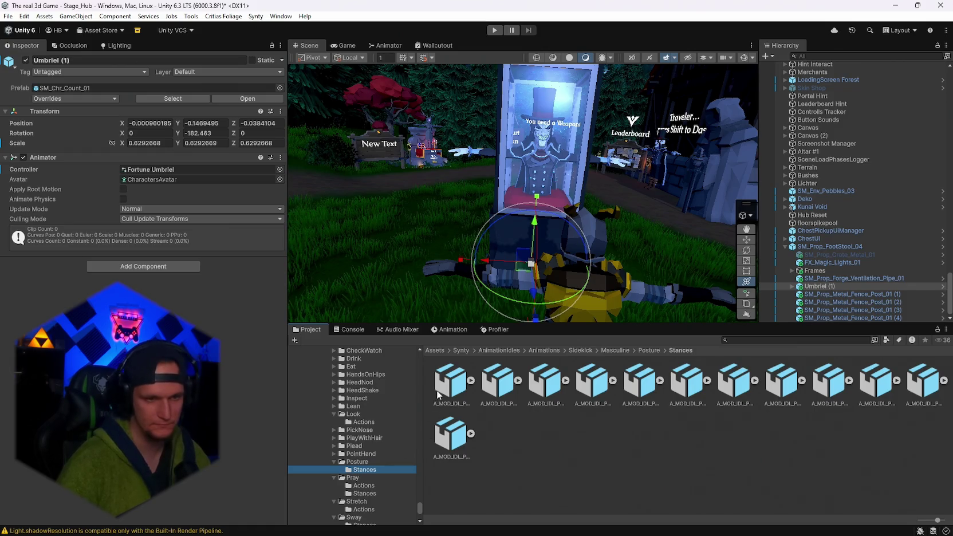
- Inspect the first Posture stance clip and play the Pray CrossChest animation preview
left_click(438, 395)
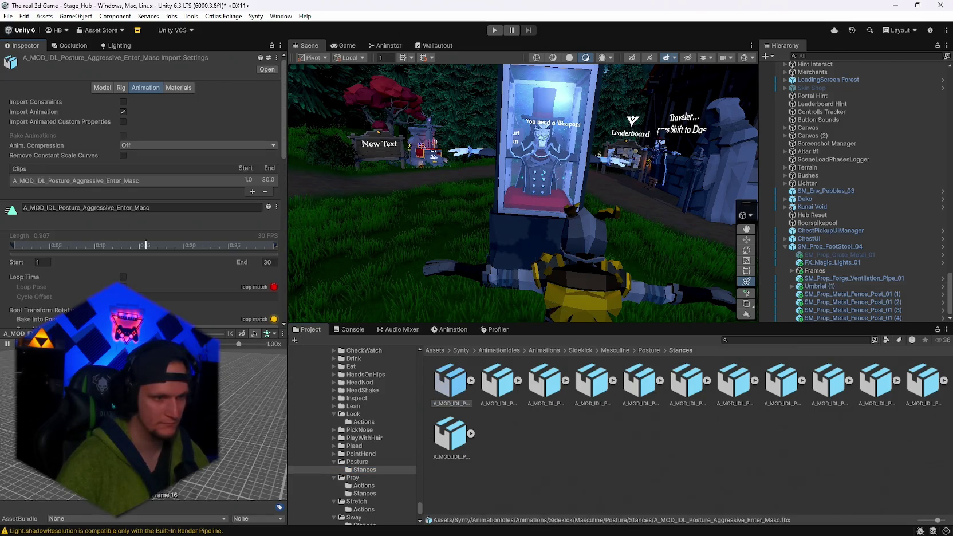
scroll(379, 467, "down", 2)
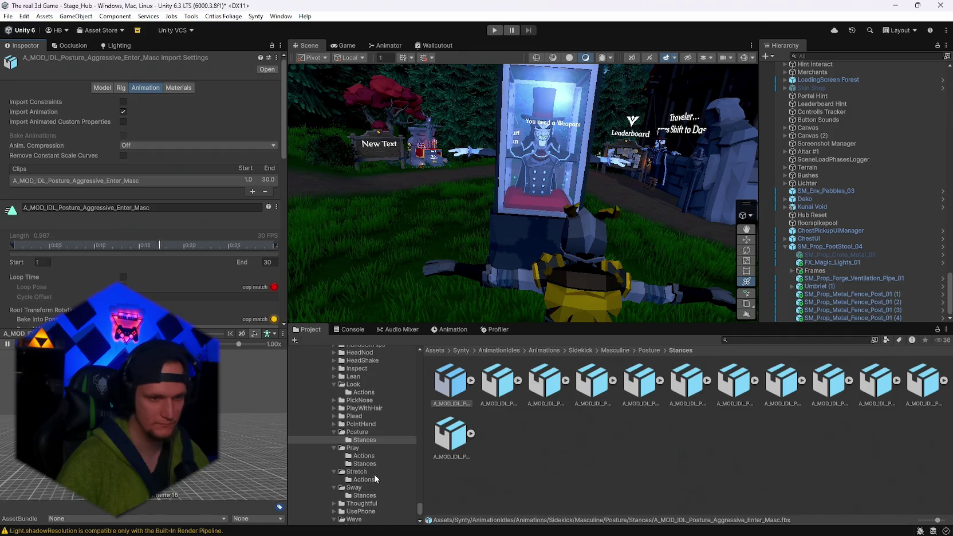
left_click(363, 456)
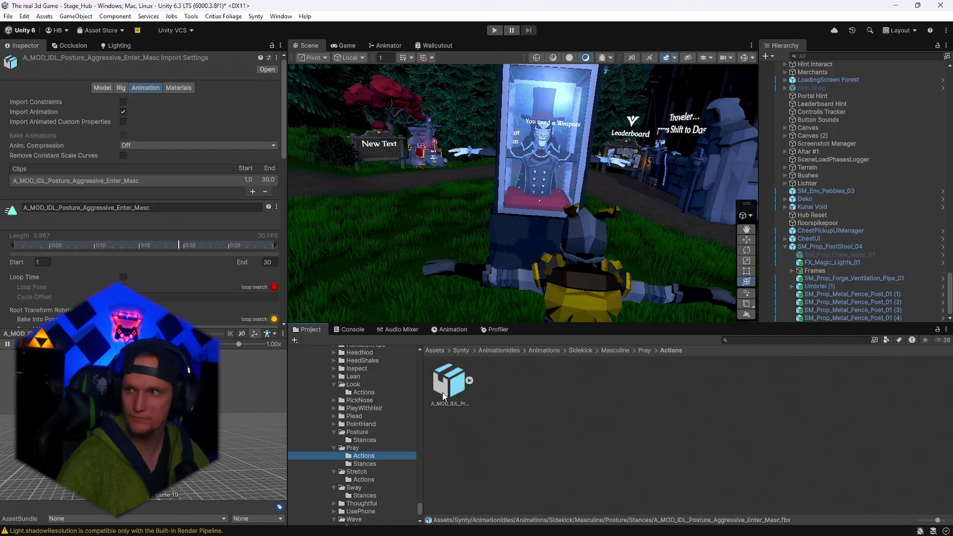
left_click(446, 384)
left_click(11, 345)
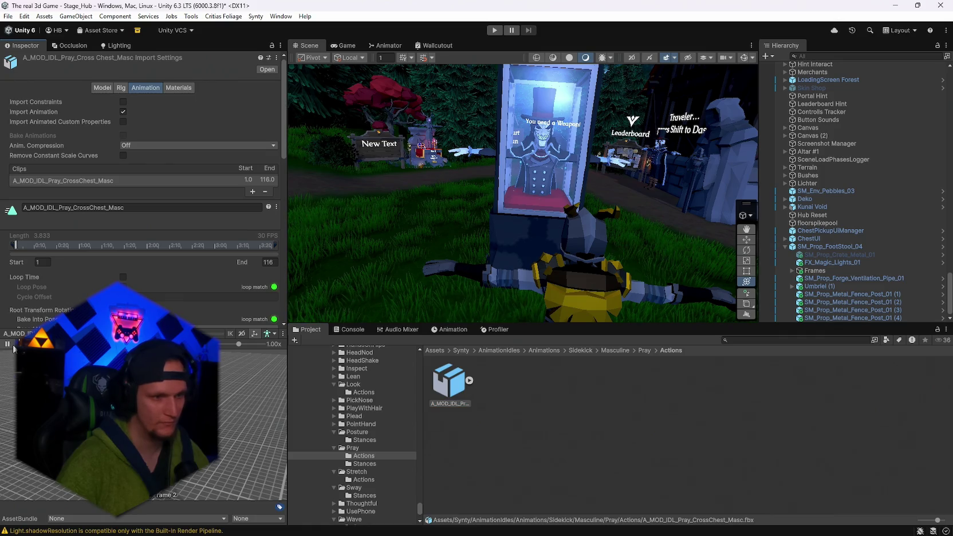
- Browse the Pray and Sway Stances folders, then select Umbriel (1) and orbit around the booth
left_click(365, 465)
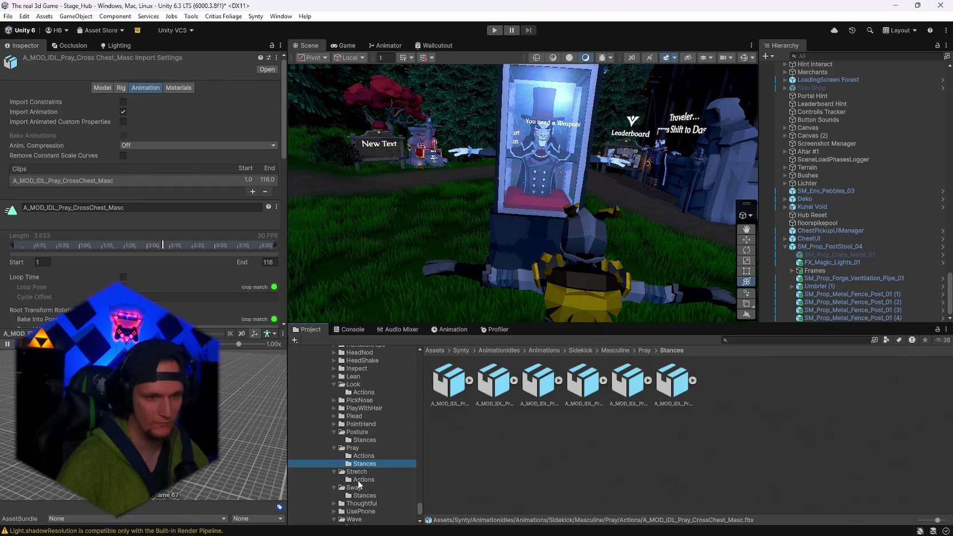
left_click(366, 495)
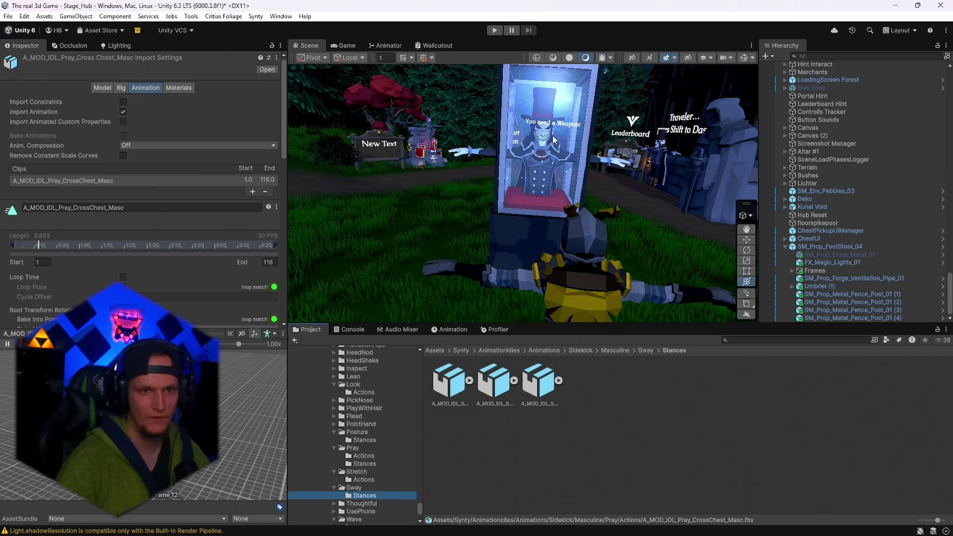
left_click(812, 286)
scroll(575, 233, "up", 3)
mouse_move(575, 234)
left_mouse_down()
mouse_move(538, 241)
mouse_move(507, 209)
left_mouse_up()
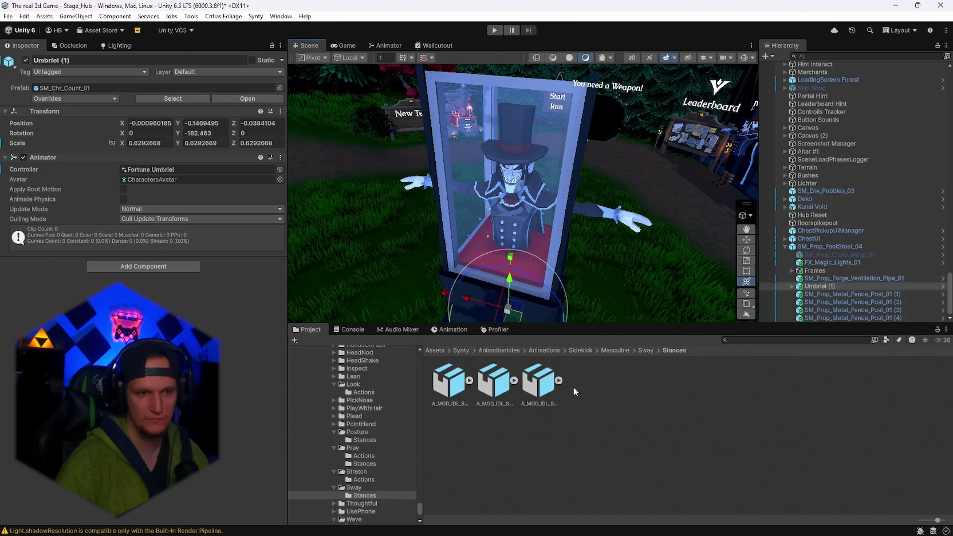
- Preview the Thoughtful chin scratch clip and the first Thoughtful stance clip
scroll(378, 478, "down", 3)
left_click(334, 444)
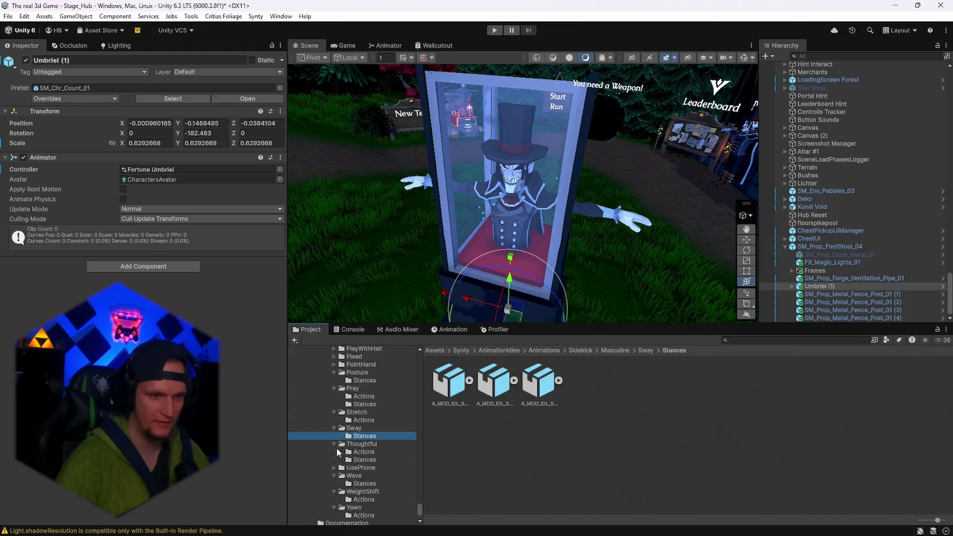
left_click(359, 453)
left_click(461, 401)
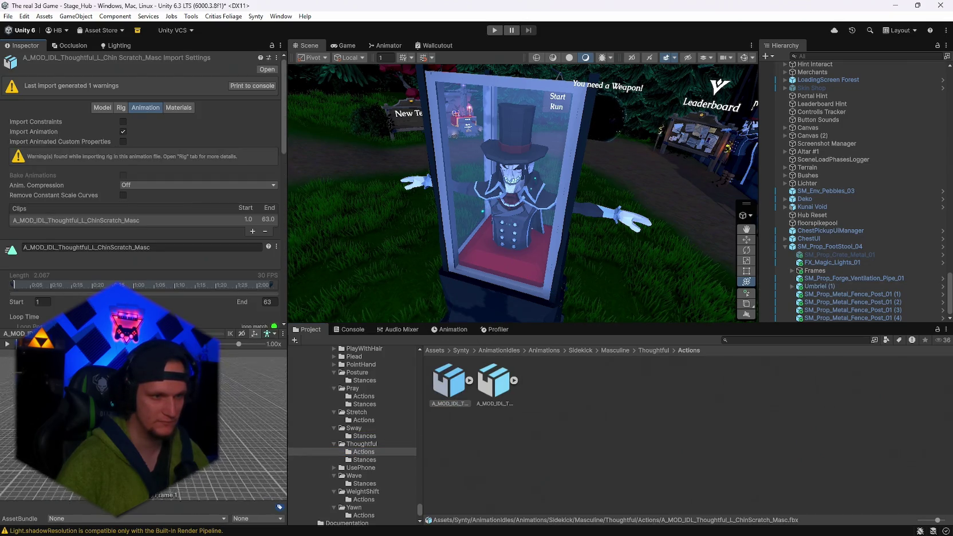
left_click(364, 460)
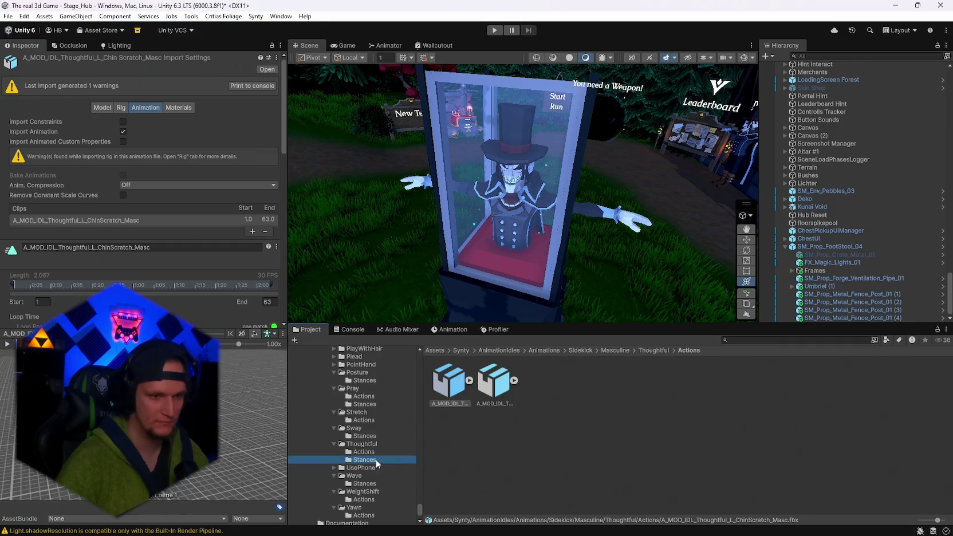
left_click(447, 385)
left_click(7, 345)
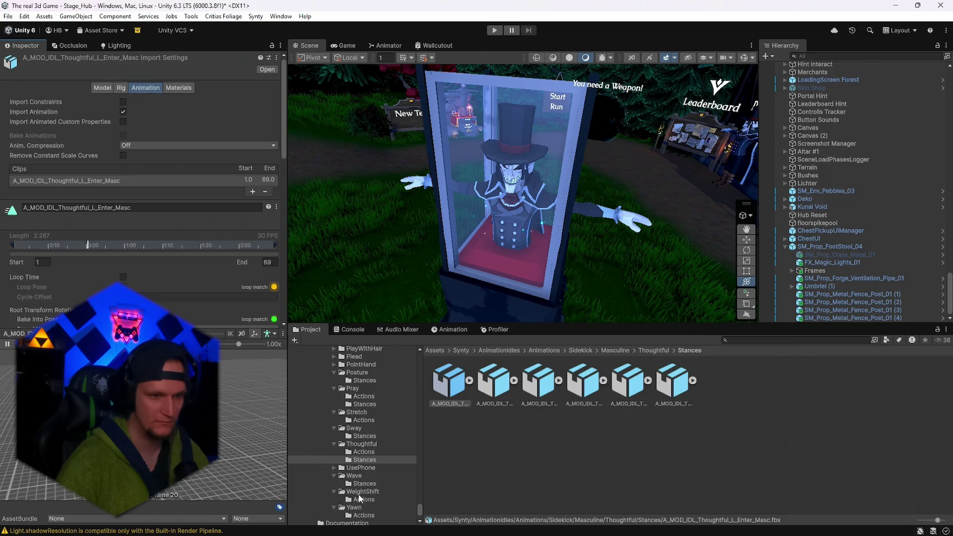
- Inspect the Yawn and Pray kneeling enter clips and play the Posture aggressive enter preview
left_click(361, 499)
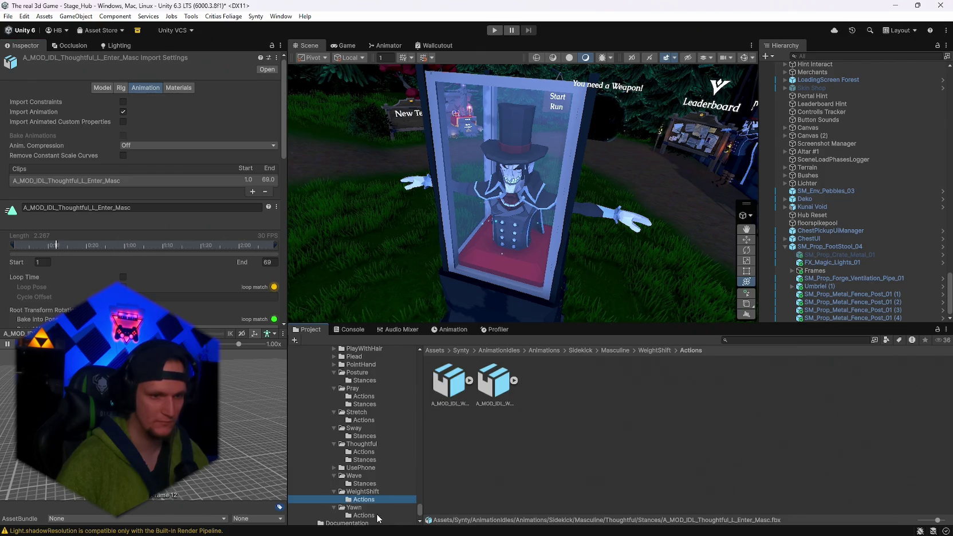
left_click(363, 515)
left_click(450, 383)
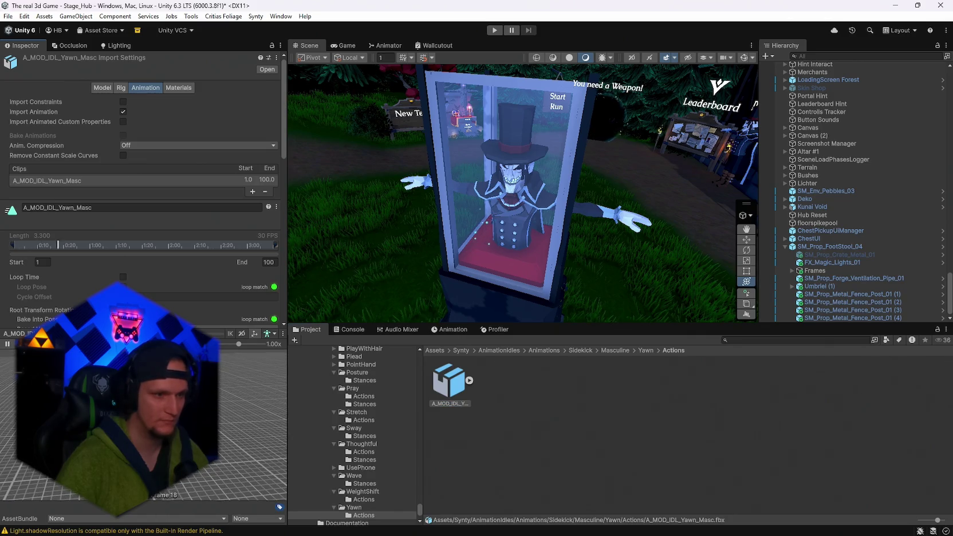
scroll(355, 457, "up", 2)
left_click(361, 434)
left_click(450, 383)
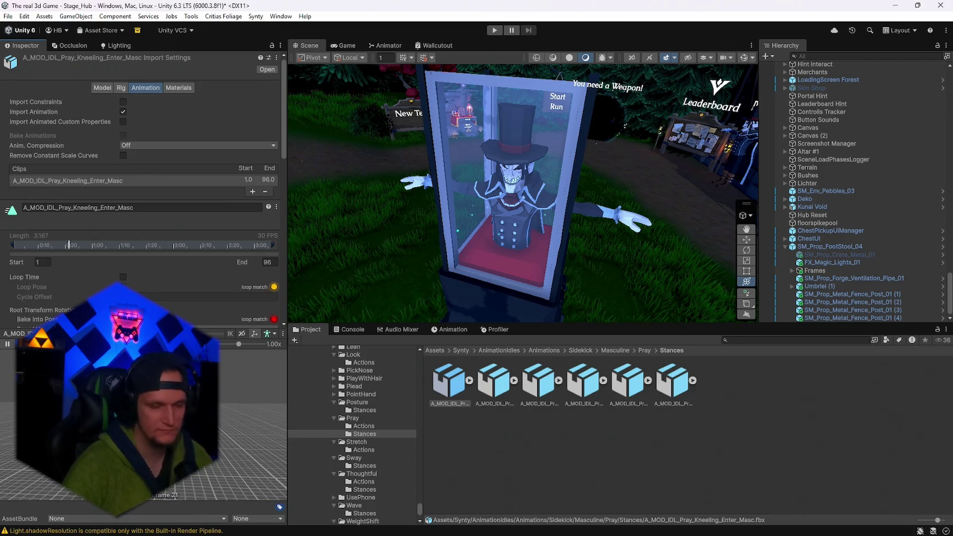
left_click(358, 427)
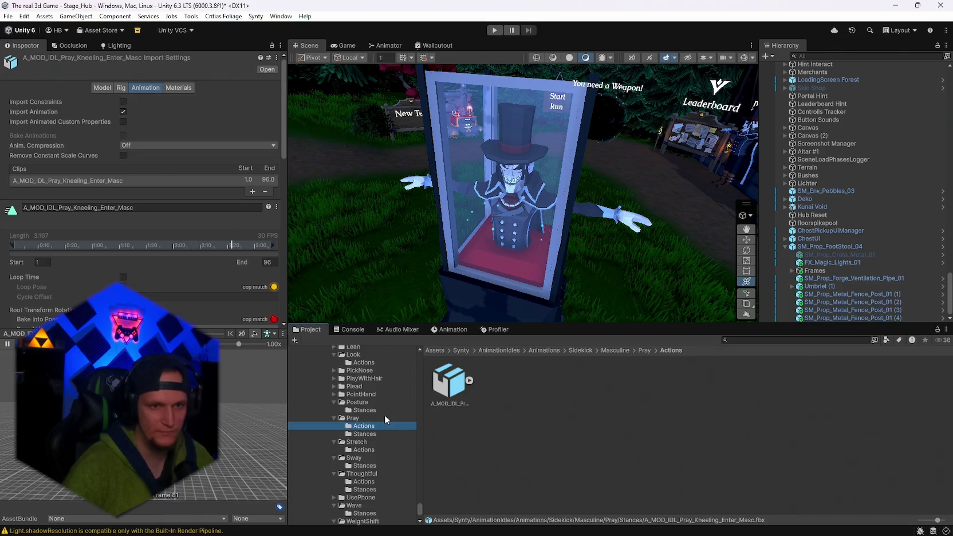
left_click(367, 410)
left_click(442, 400)
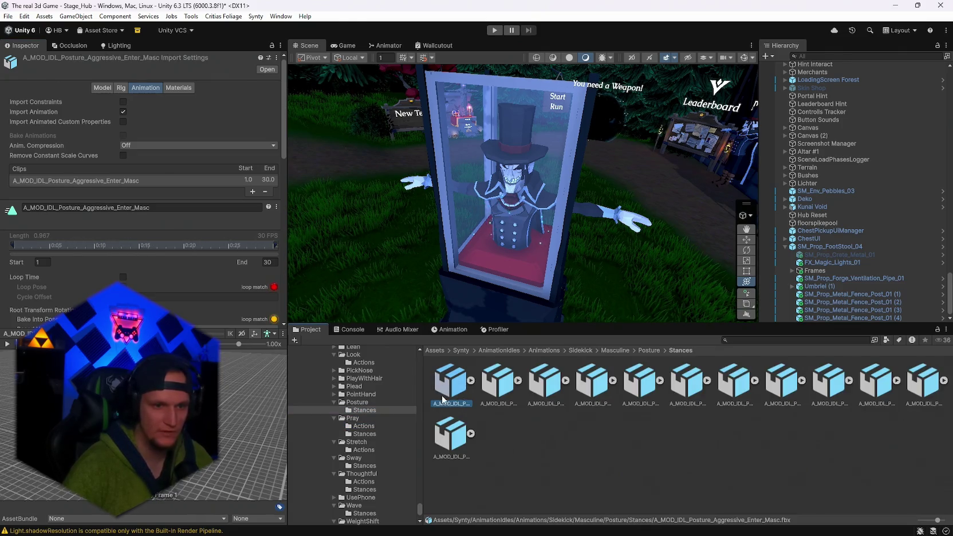
left_click(7, 344)
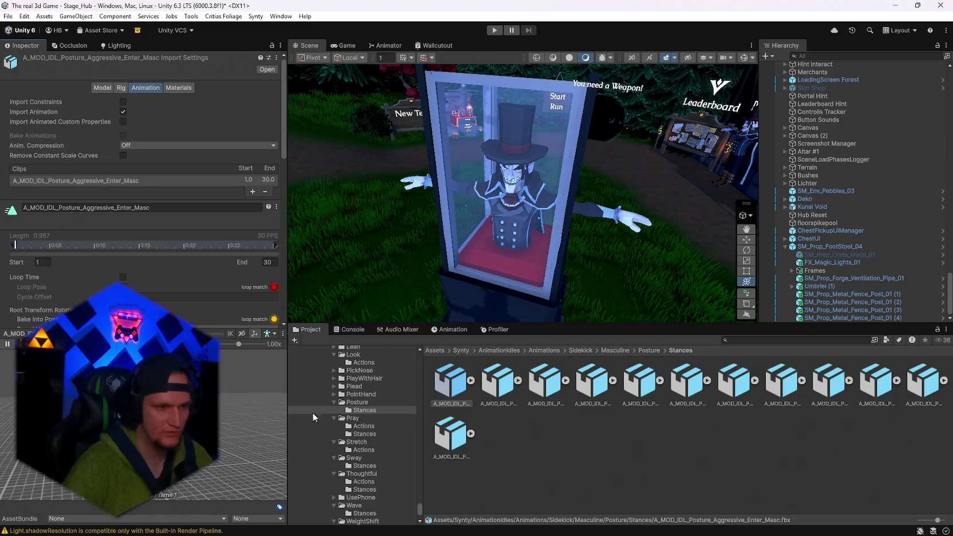
- Play the PointHand index action clip preview
left_click(363, 394)
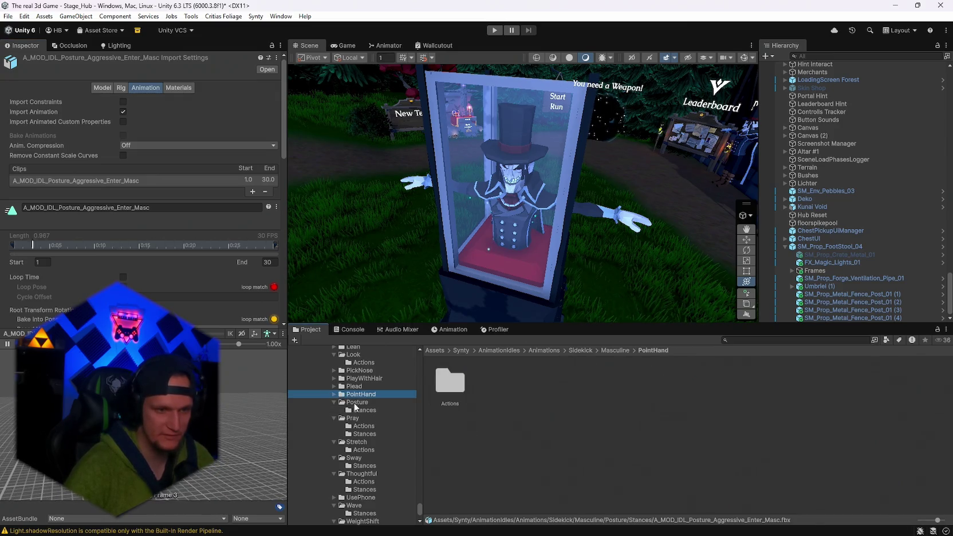
left_click(334, 394)
left_click(364, 402)
left_click(450, 383)
left_click(7, 344)
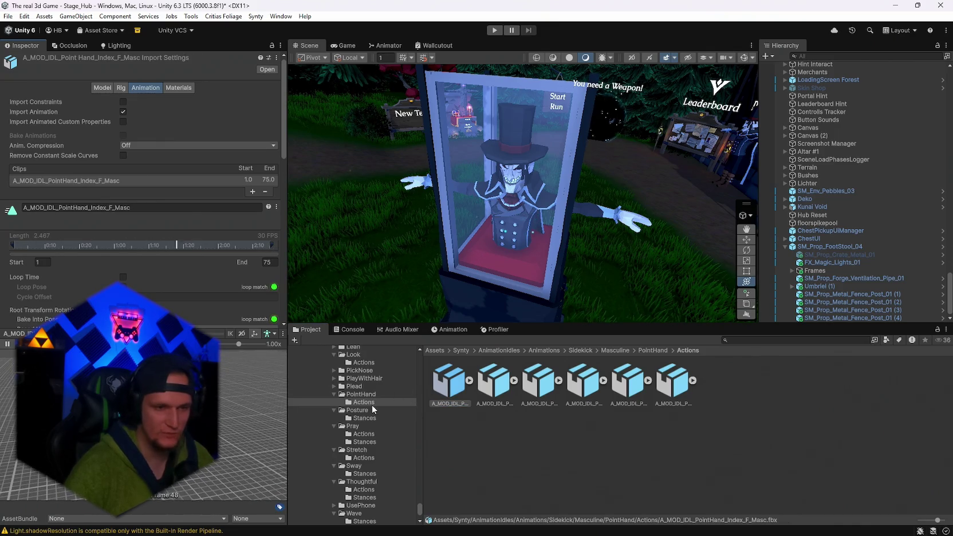
- Play the Plead action clip and the PlayWithHair comb back clip previews
left_click(334, 386)
left_click(351, 394)
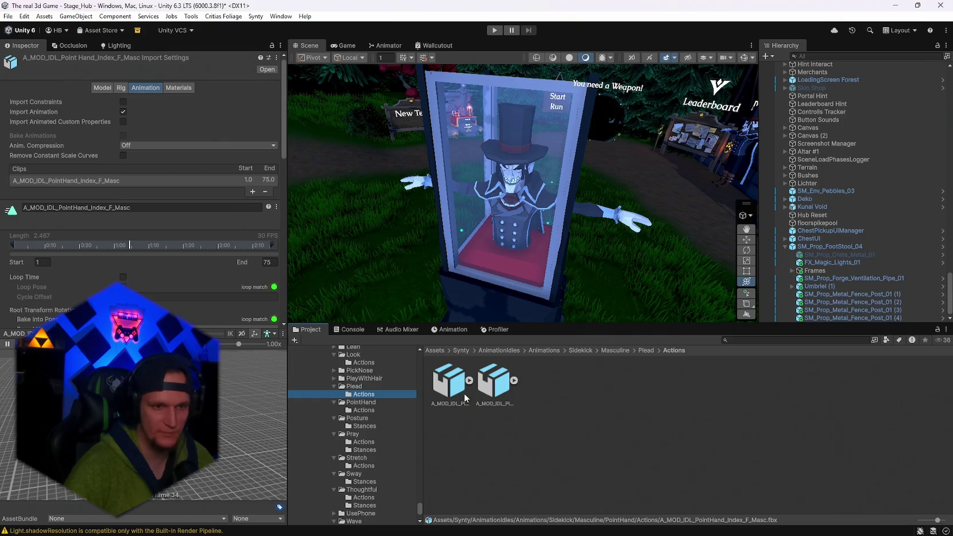
left_click(461, 389)
left_click(7, 343)
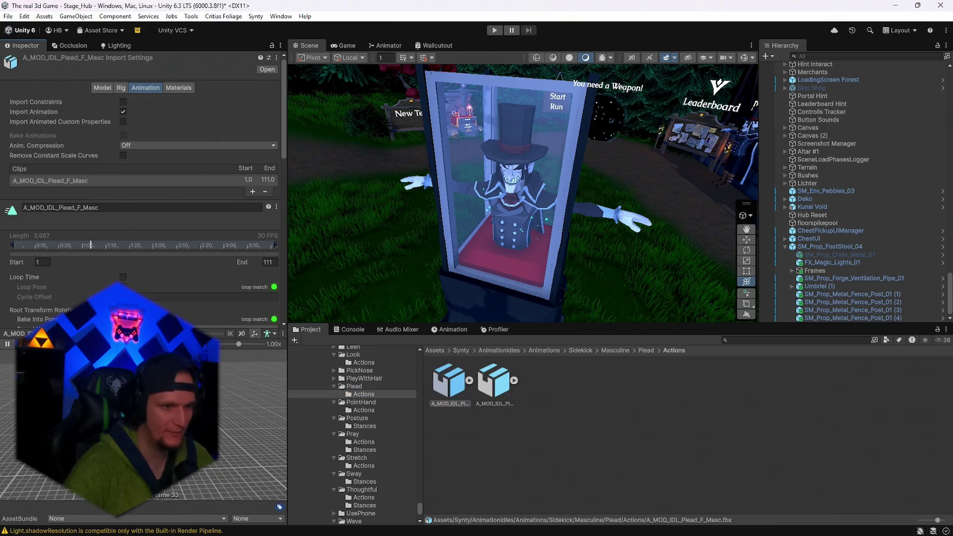
left_click(334, 379)
left_click(364, 386)
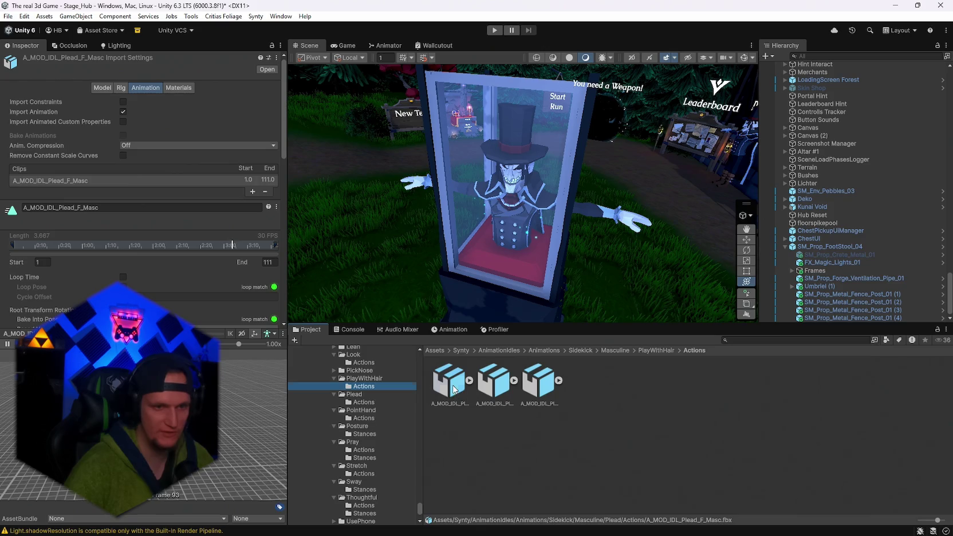
left_click(449, 382)
left_click(8, 343)
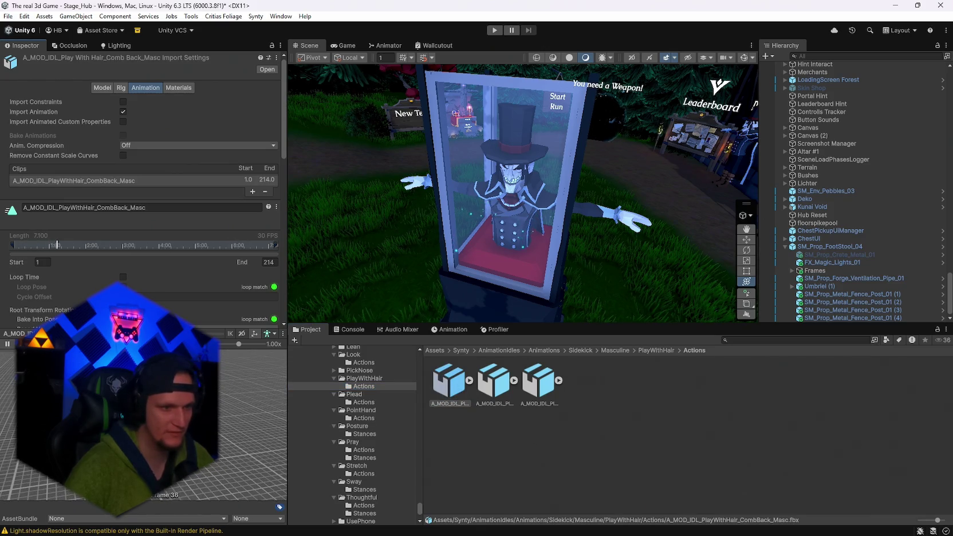
- Check the Look action clips and play the Bored foot tap clip preview
scroll(360, 390, "up", 2)
left_click(363, 393)
scroll(369, 418, "up", 4)
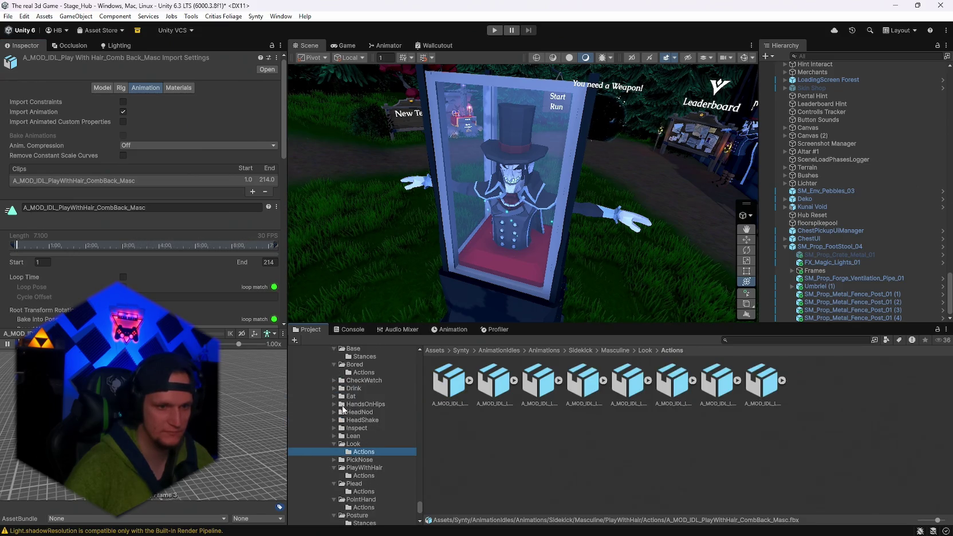
scroll(341, 404, "up", 2)
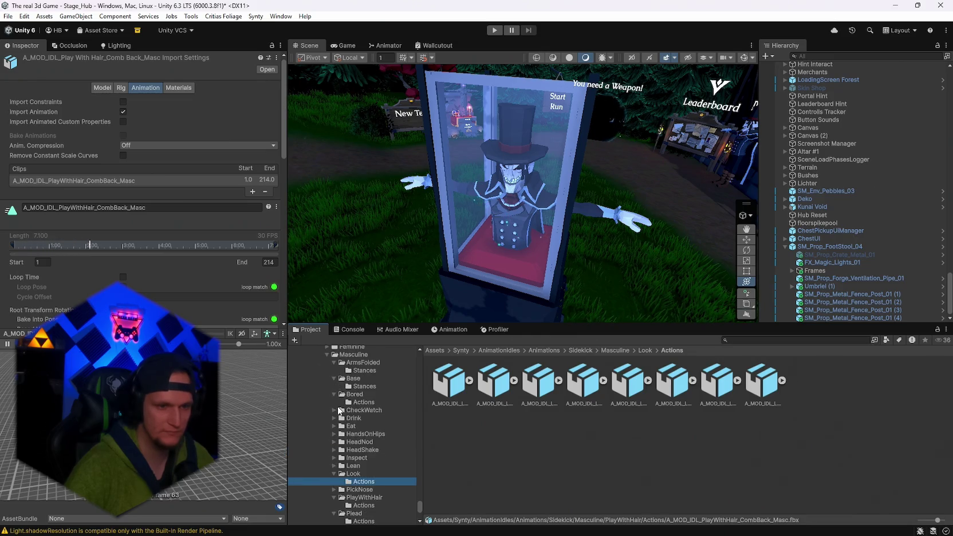
scroll(340, 410, "up", 2)
left_click(353, 433)
left_click(450, 383)
left_click(8, 345)
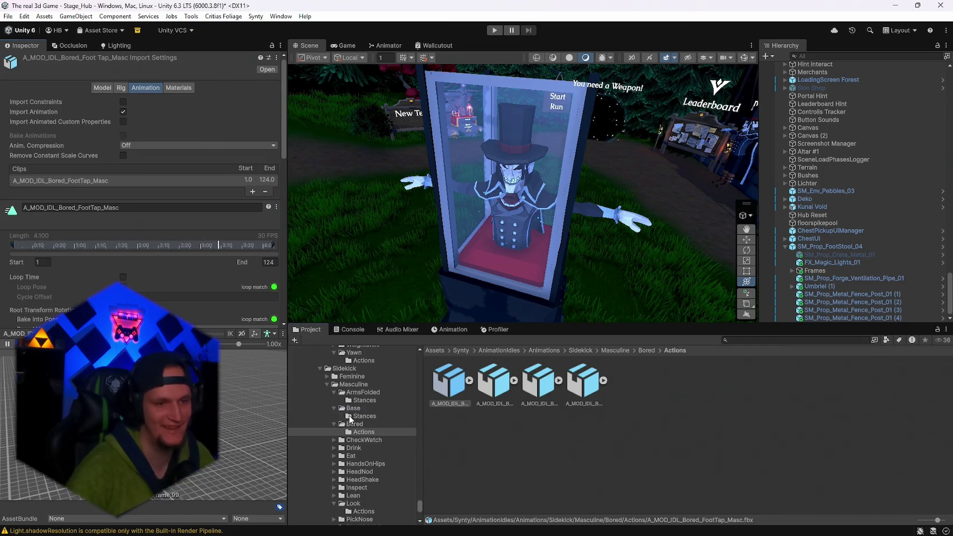
- Browse the Base and ArmsFolded stance clips, ending on ArmsFolded Casual Enter
left_click(365, 416)
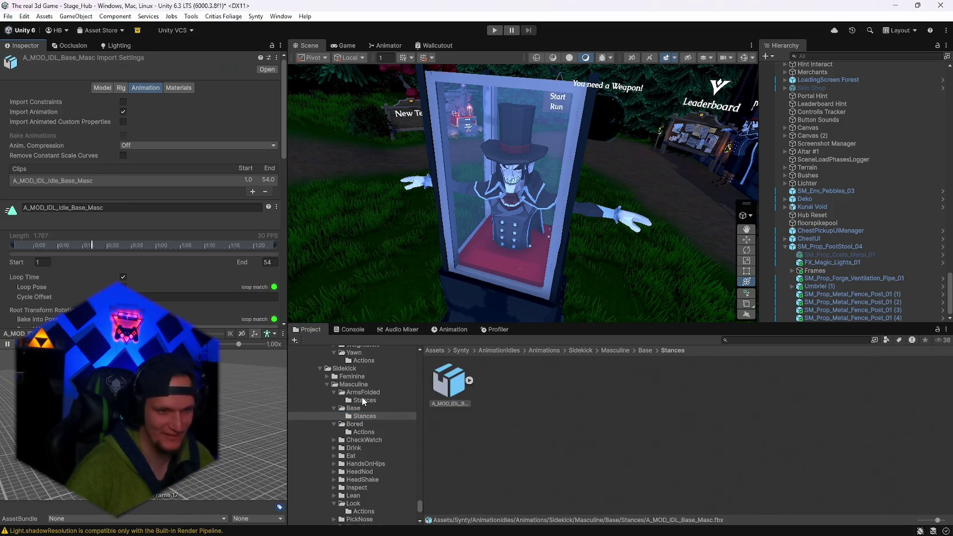
left_click(364, 399)
left_click(443, 401)
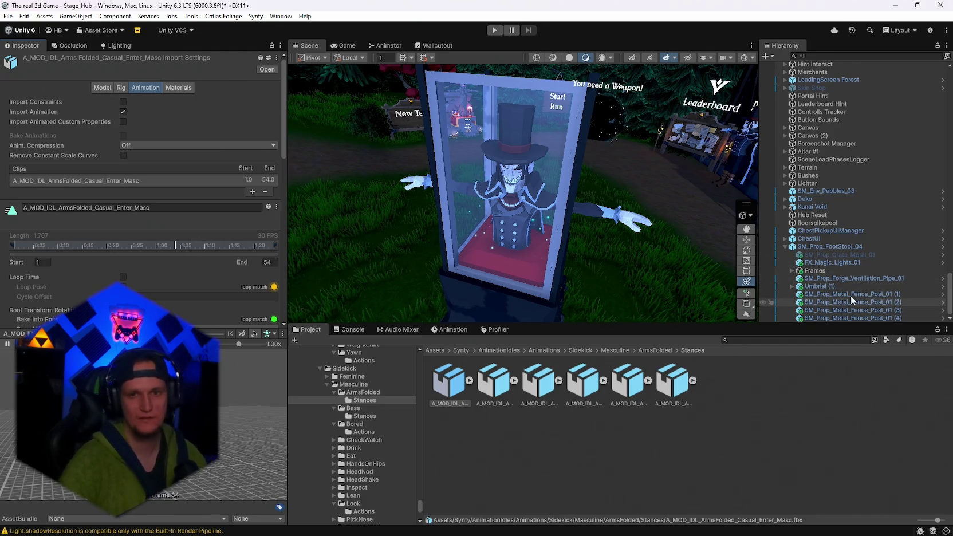
left_click(821, 287)
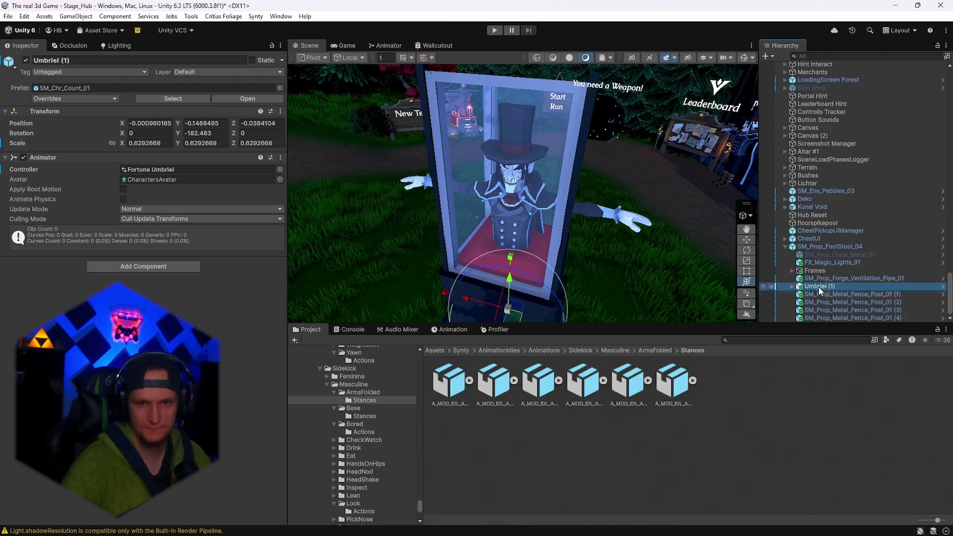
left_click(792, 286)
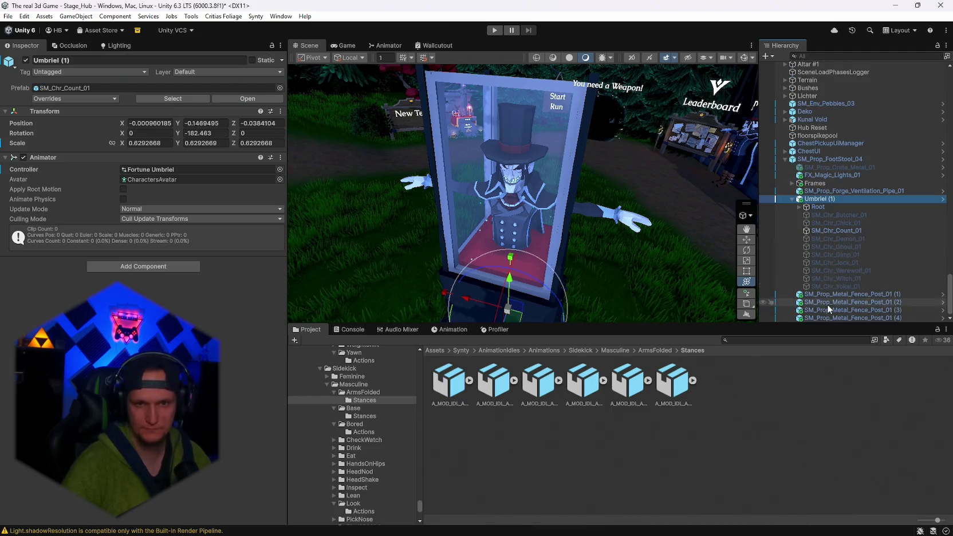
left_click(800, 207)
left_click(806, 214)
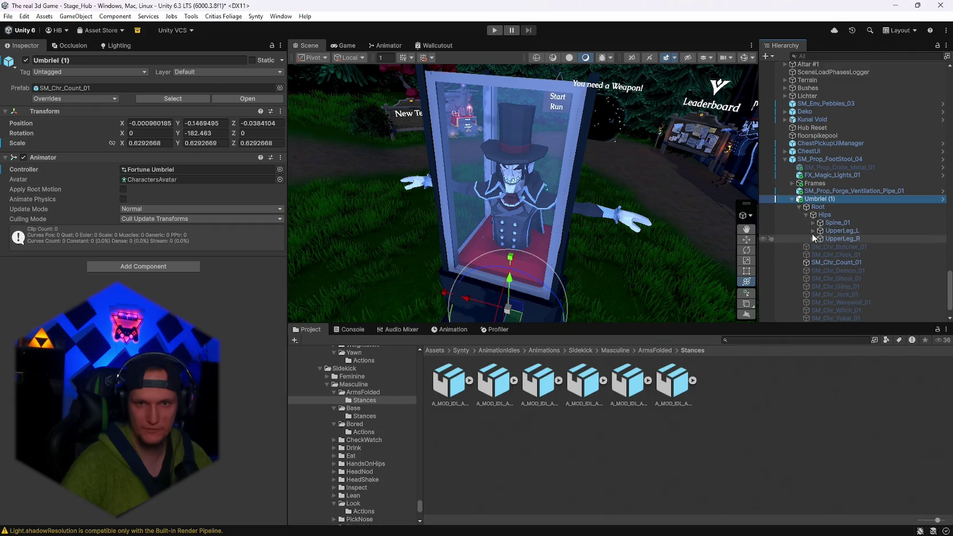
left_click(813, 223)
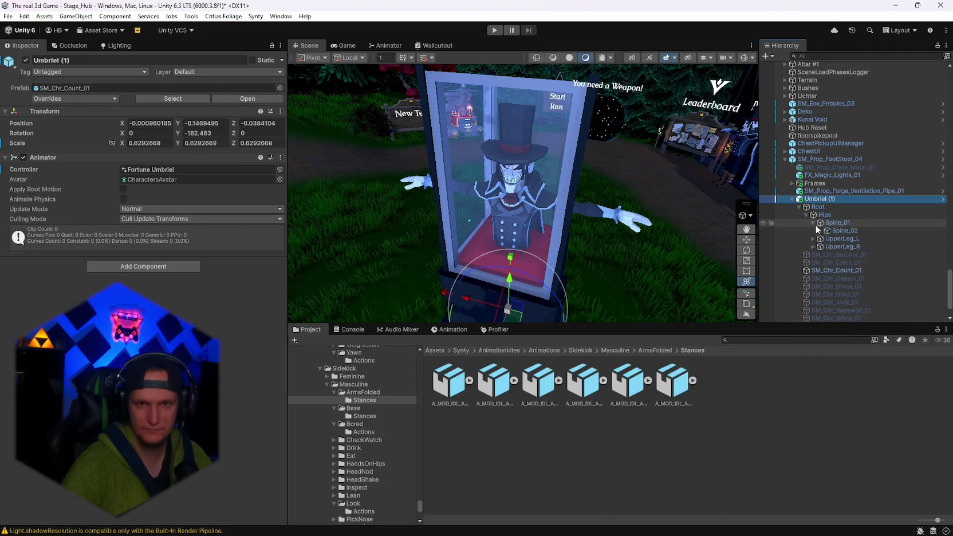
left_click(820, 231)
left_click(842, 238)
left_click(827, 238)
left_click(850, 247)
double_click(849, 248)
left_click(850, 255)
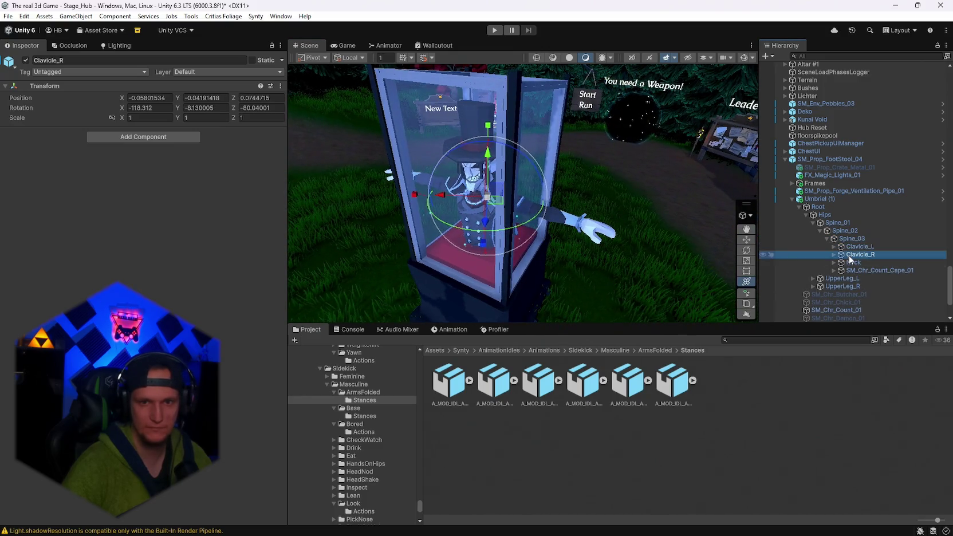
left_click(849, 263)
left_click(854, 271)
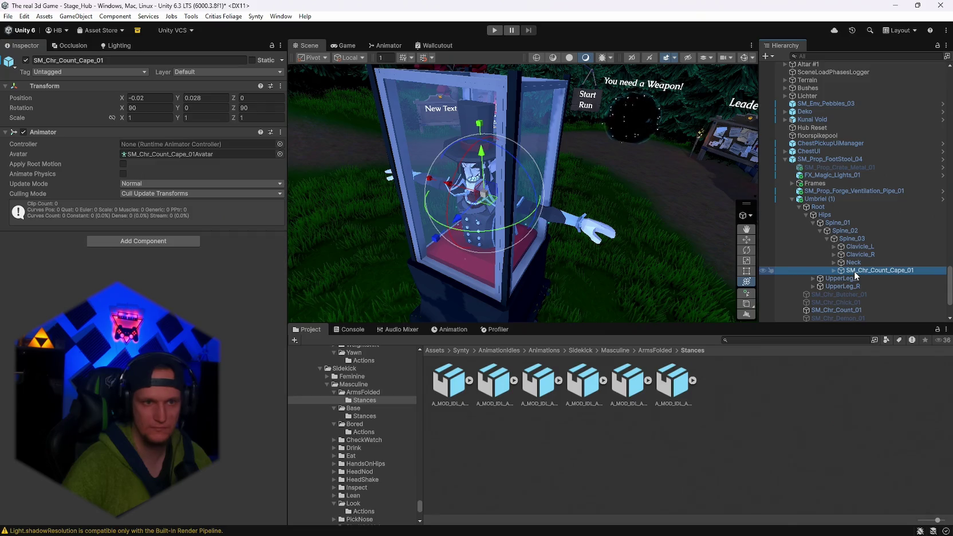
key("f")
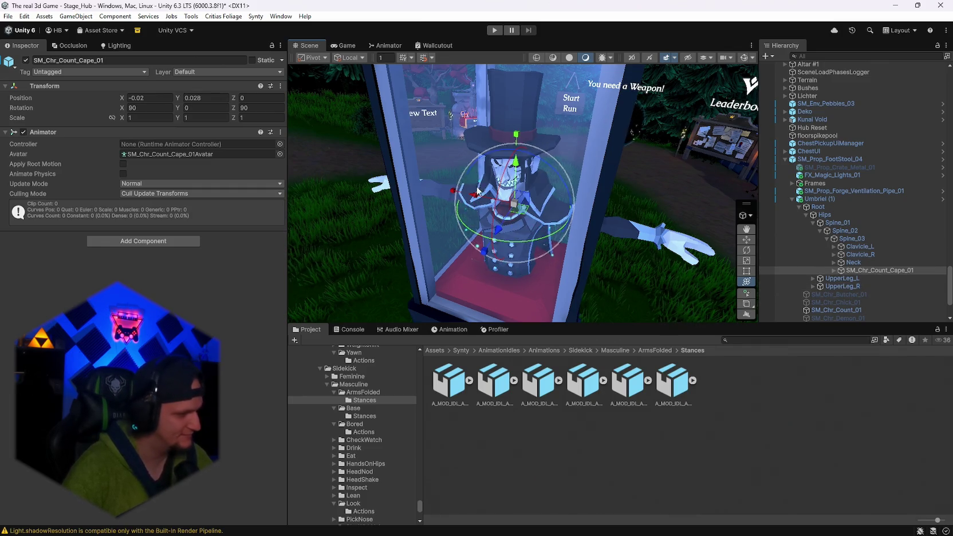
- Rotate Shoulder_L and Shoulder_R down so both arms hang (Z about 72° and 78°)
left_click_drag(465, 253, 510, 243)
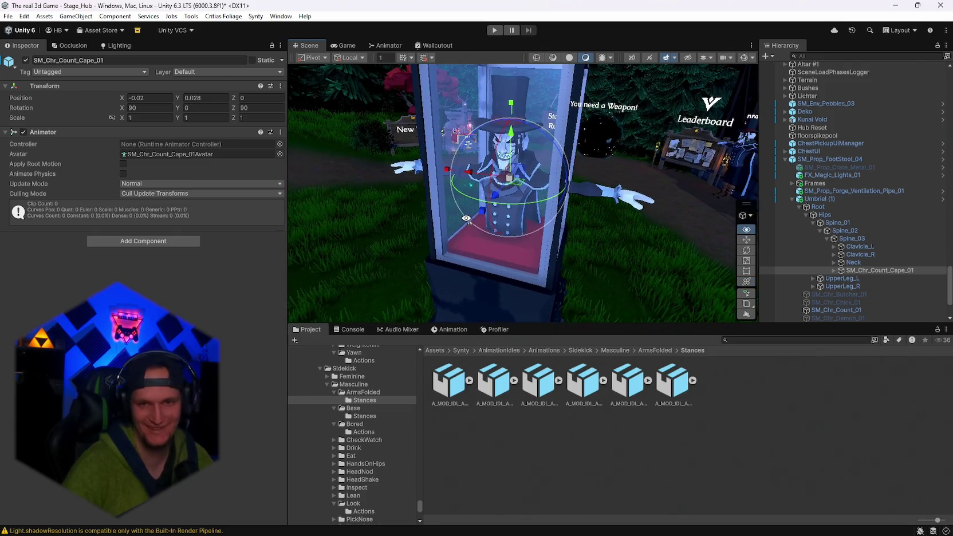
left_click(853, 256)
left_click(834, 254)
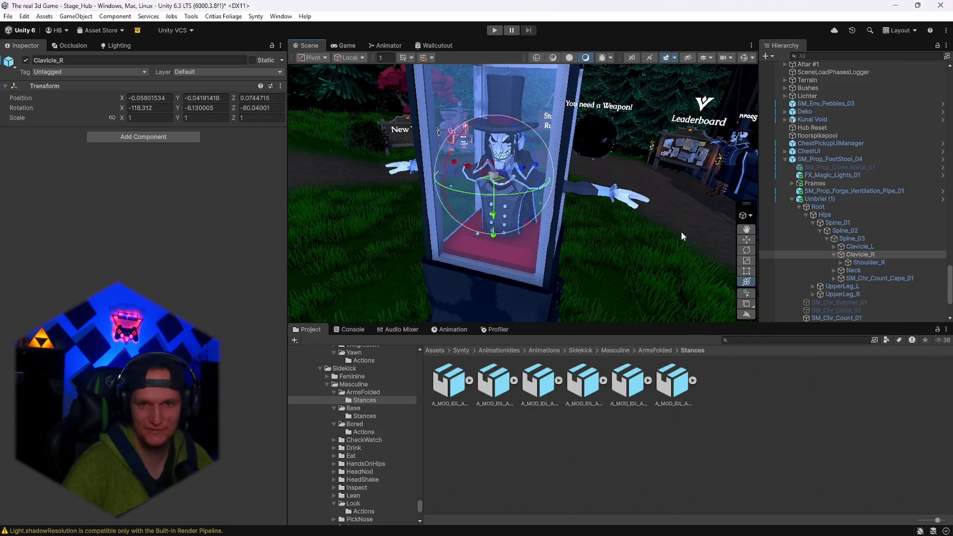
left_click(857, 256)
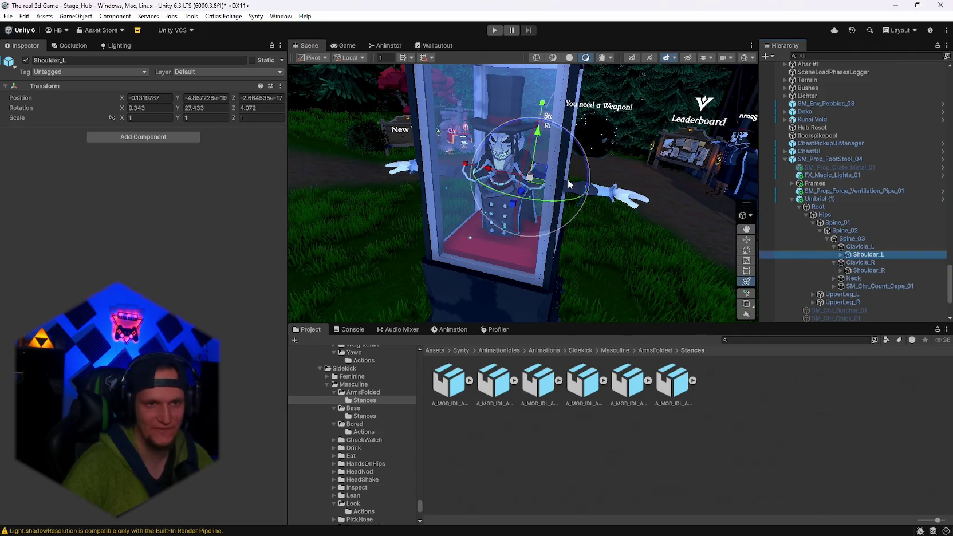
left_click_drag(555, 131, 650, 246)
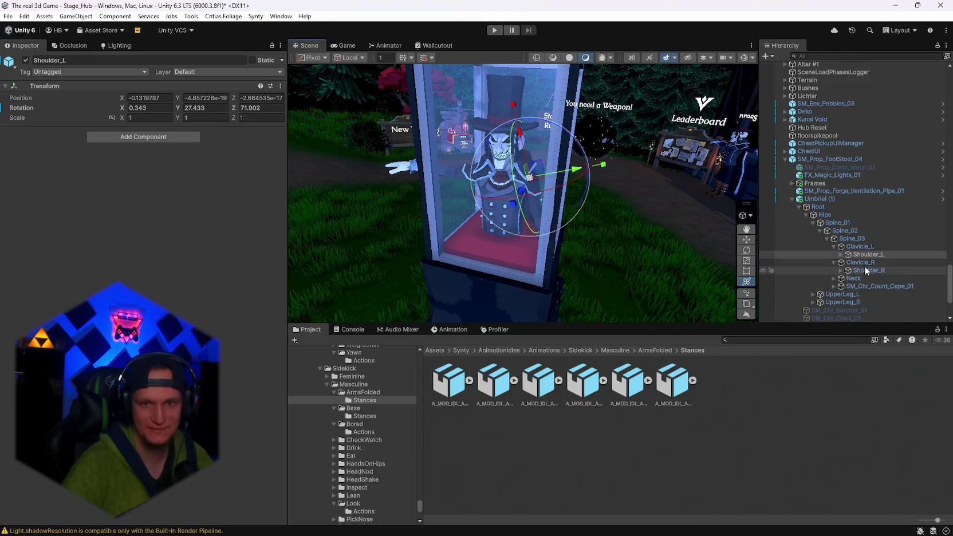
left_click(869, 270)
left_click_drag(490, 116, 346, 100)
- Expand to the elbow bones and bend Elbow_L inward
left_click(841, 270)
left_click(841, 254)
left_click(871, 262)
mouse_move(523, 206)
left_mouse_down()
mouse_move(495, 125)
mouse_move(497, 46)
mouse_move(510, 14)
mouse_move(519, 516)
mouse_move(527, 503)
left_mouse_up()
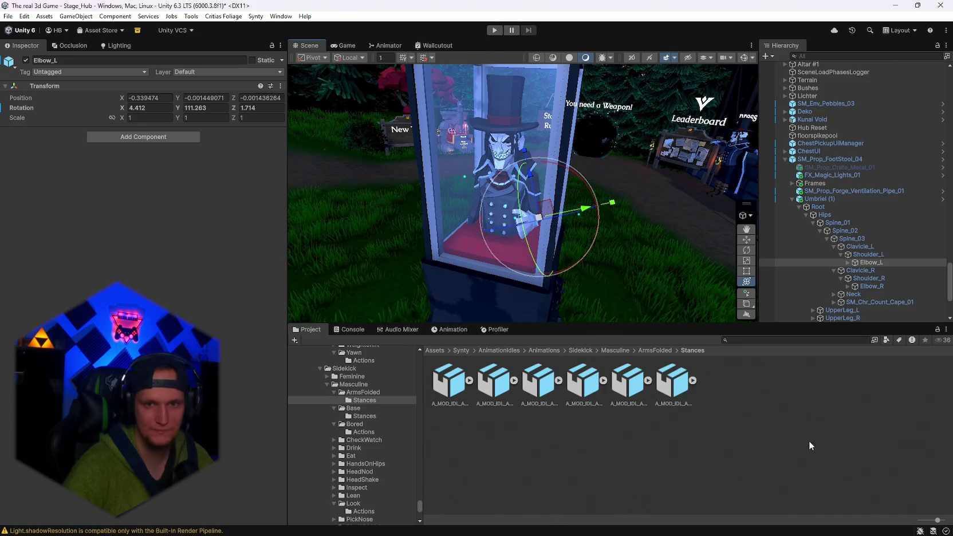
- Bend Elbow_R, then re-bend Elbow_L upward after undoing one unwanted rotation
left_click(861, 286)
mouse_move(454, 202)
left_mouse_down()
mouse_move(494, 127)
mouse_move(630, 17)
left_mouse_up()
left_click(871, 262)
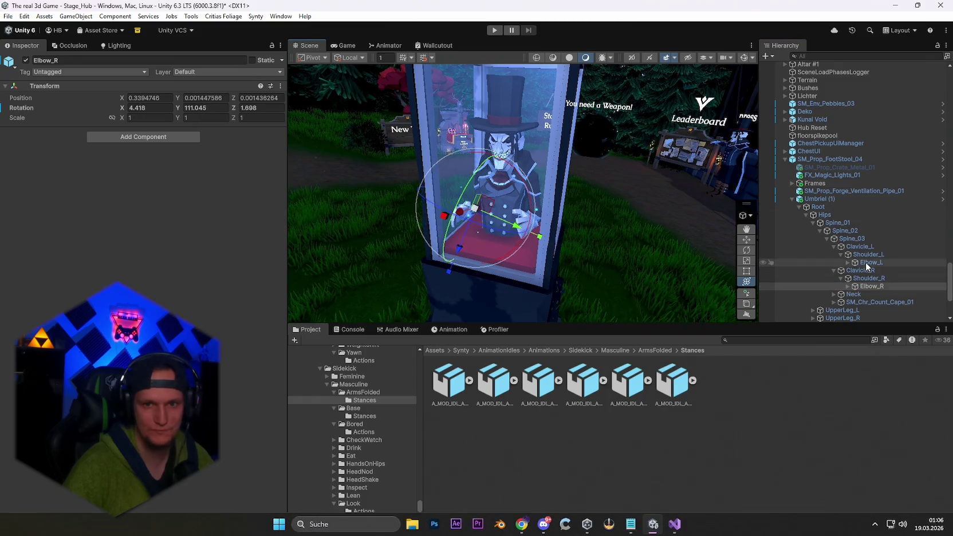
left_click_drag(545, 233, 538, 183)
key("ctrl+z")
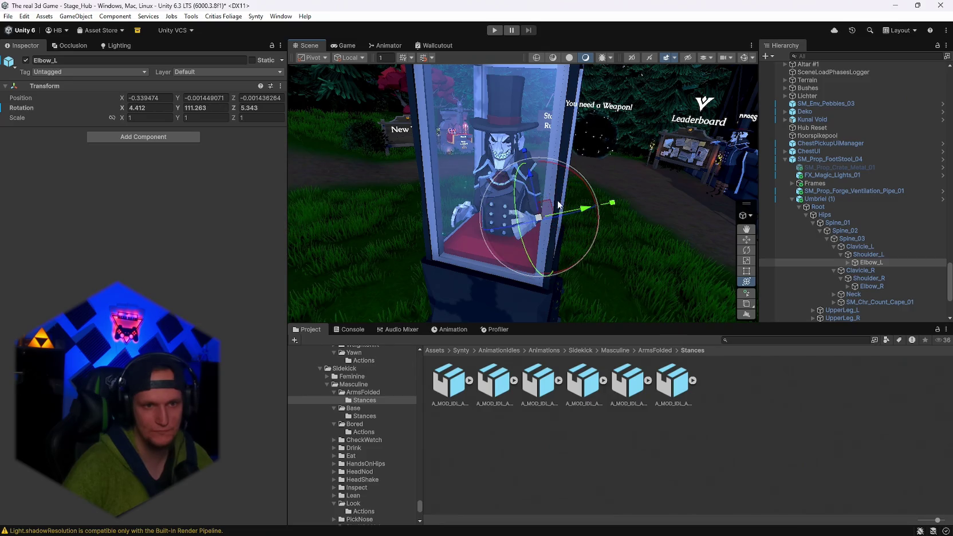
mouse_move(688, 233)
left_mouse_down("alt")
mouse_move(630, 236)
mouse_move(652, 233)
mouse_move(573, 206)
left_mouse_up("alt")
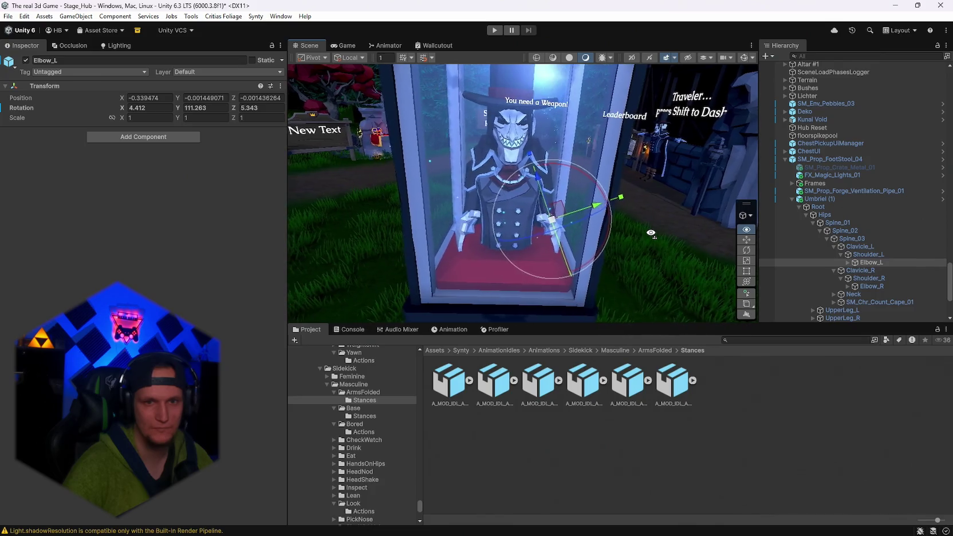
mouse_move(576, 171)
left_mouse_down()
mouse_move(524, 162)
mouse_move(576, 238)
mouse_move(558, 229)
mouse_move(548, 197)
mouse_move(534, 216)
mouse_move(550, 235)
left_mouse_up()
- Bring the right forearm across the body and twist the left forearm forward so the hands clasp
left_click(862, 286)
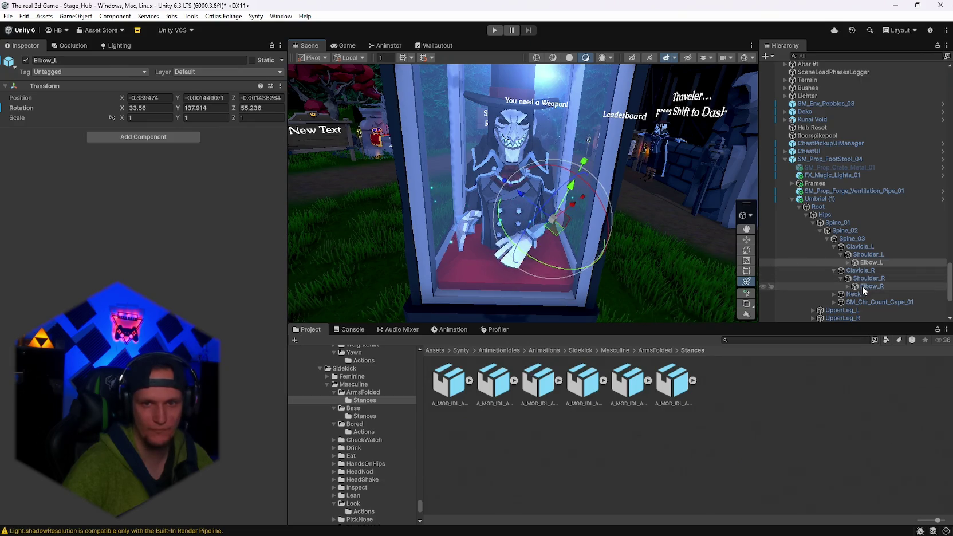
mouse_move(429, 176)
left_mouse_down()
mouse_move(505, 200)
mouse_move(539, 195)
mouse_move(526, 264)
mouse_move(527, 227)
mouse_move(492, 191)
mouse_move(590, 221)
mouse_move(658, 220)
left_mouse_up()
mouse_move(568, 194)
left_mouse_down()
mouse_move(580, 183)
mouse_move(519, 196)
mouse_move(495, 151)
mouse_move(504, 193)
left_mouse_up()
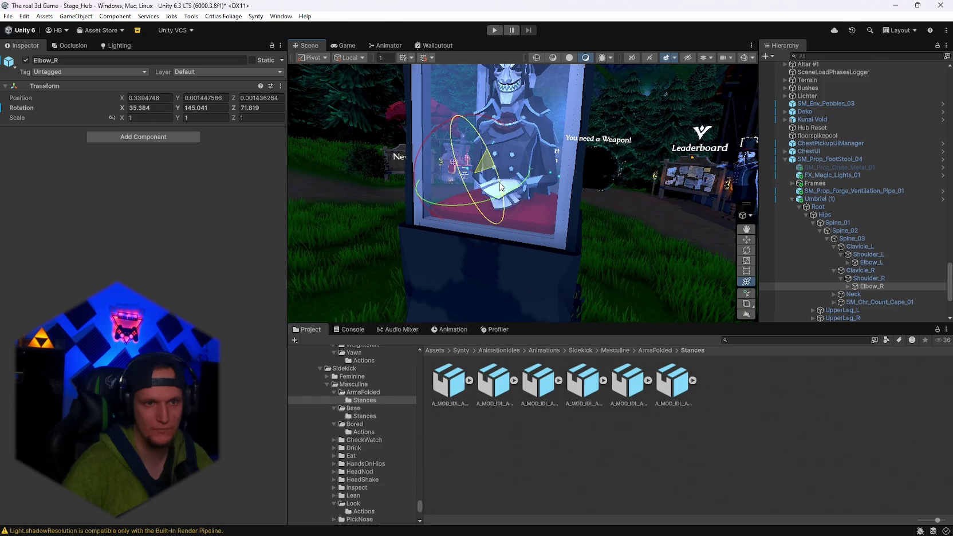
left_click(869, 263)
mouse_move(536, 150)
left_mouse_down()
mouse_move(522, 166)
mouse_move(715, 161)
mouse_move(687, 187)
mouse_move(573, 168)
left_mouse_up()
- Lower Umbriel (1) to Y -0.134 inside the booth and frame it in view
left_click(526, 160)
mouse_move(497, 282)
left_mouse_down()
mouse_move(498, 294)
mouse_move(498, 272)
mouse_move(491, 286)
mouse_move(416, 192)
mouse_move(596, 199)
left_mouse_up()
double_click(846, 198)
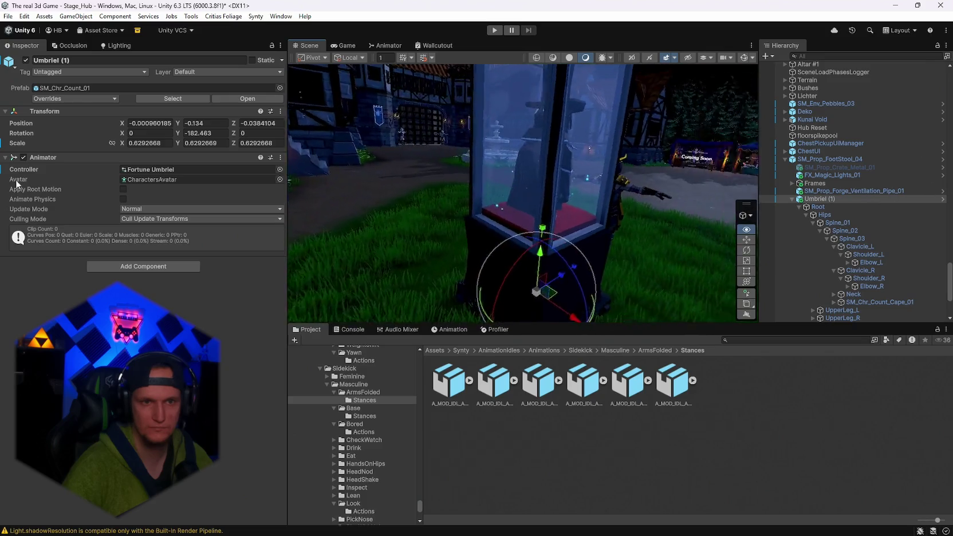
left_click_drag(493, 195, 590, 192, "alt")
scroll(591, 192, "down", 5)
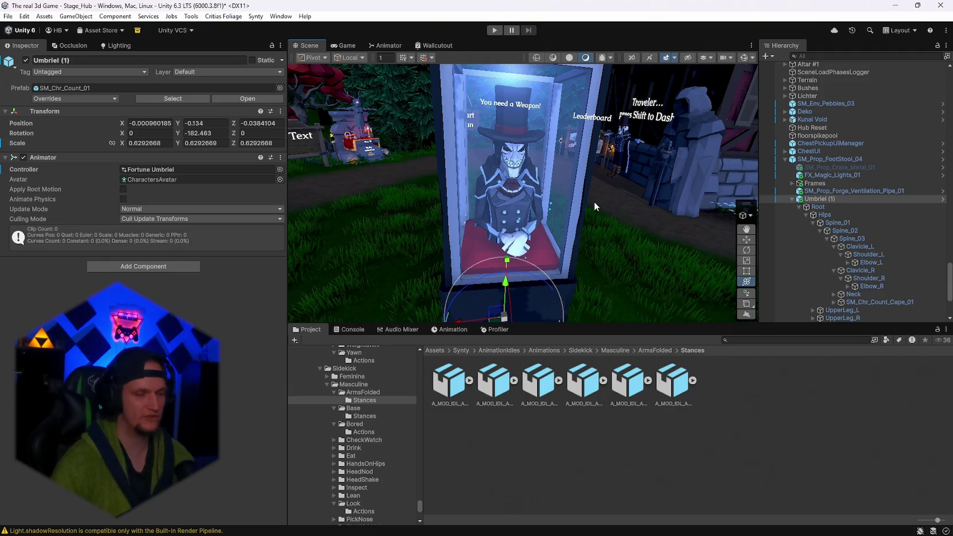
mouse_move(594, 206)
left_mouse_down()
mouse_move(651, 218)
mouse_move(754, 204)
mouse_move(490, 186)
mouse_move(347, 194)
mouse_move(394, 216)
mouse_move(389, 227)
left_mouse_up()
left_click_drag(486, 245, 450, 301)
scroll(445, 303, "up", 2)
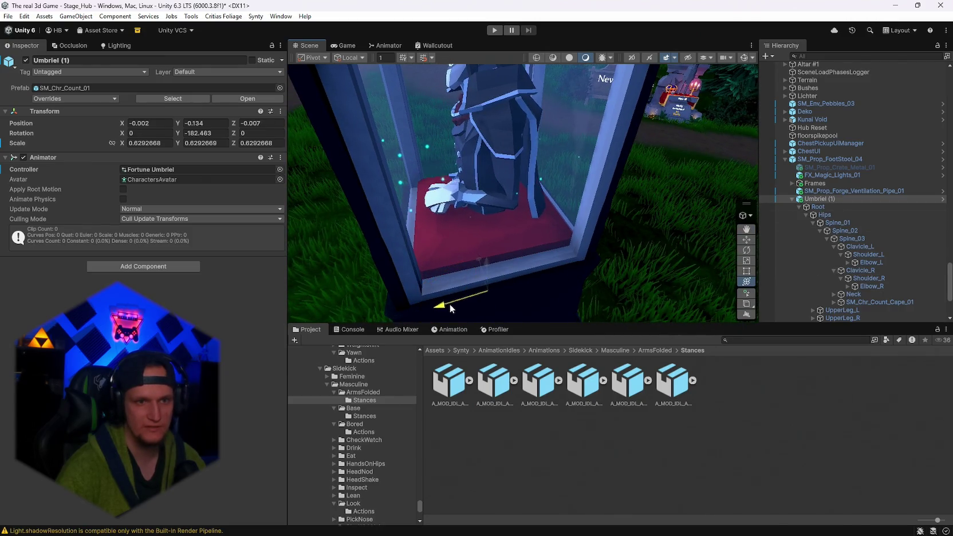
key("f")
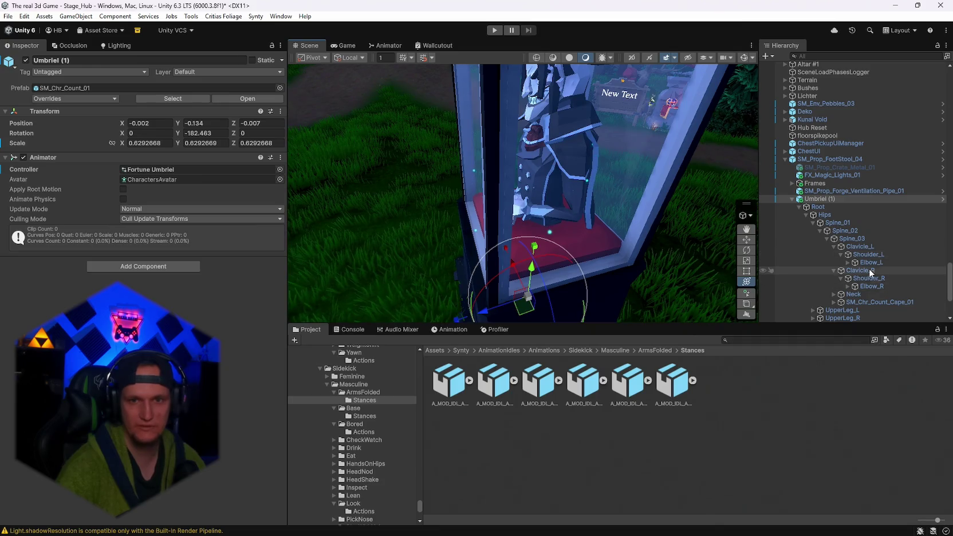
- Adjust Shoulder_L and nudge Shoulder_R's rotation from closer views of the case
left_click_drag(753, 245, 601, 258)
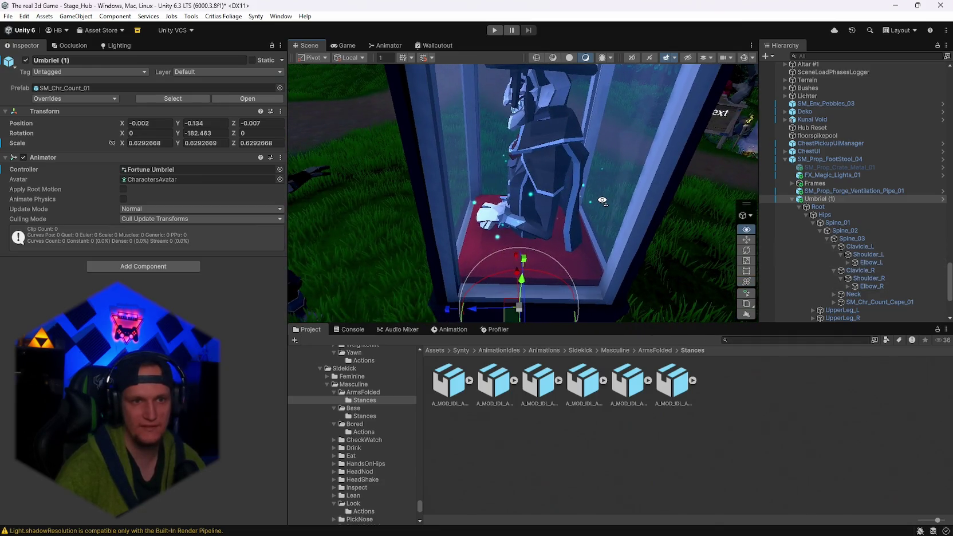
left_click(860, 255)
mouse_move(571, 114)
left_mouse_down()
mouse_move(597, 141)
mouse_move(573, 108)
mouse_move(618, 113)
mouse_move(585, 122)
mouse_move(756, 117)
left_mouse_up()
mouse_move(913, 114)
left_mouse_down()
mouse_move(67, 103)
mouse_move(875, 268)
left_mouse_up()
left_click(868, 279)
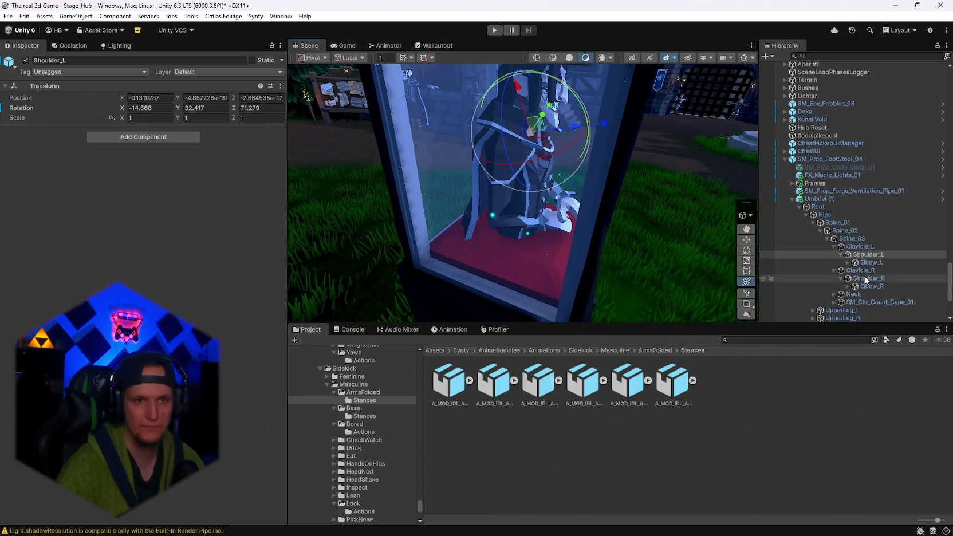
left_click_drag(521, 97, 499, 87)
mouse_move(573, 121)
left_mouse_down()
mouse_move(589, 141)
mouse_move(461, 146)
mouse_move(463, 131)
mouse_move(458, 150)
mouse_move(519, 165)
mouse_move(632, 105)
mouse_move(653, 115)
left_mouse_up()
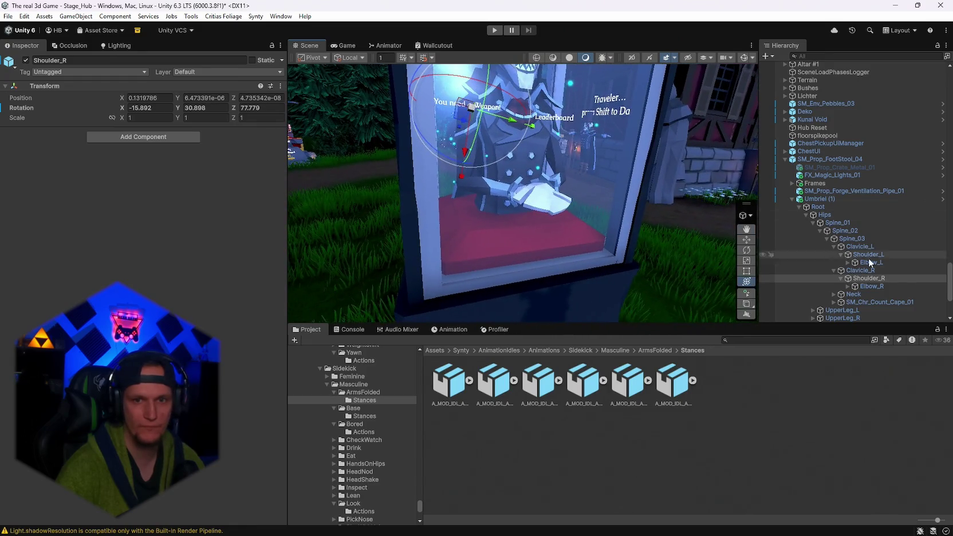
- Rework Elbow_R and Elbow_L so the left forearm folds over the right (left elbow 35.951, 121.042, 87.191)
left_click(868, 286)
mouse_move(500, 154)
left_mouse_down()
mouse_move(500, 183)
mouse_move(400, 210)
mouse_move(435, 183)
left_mouse_up()
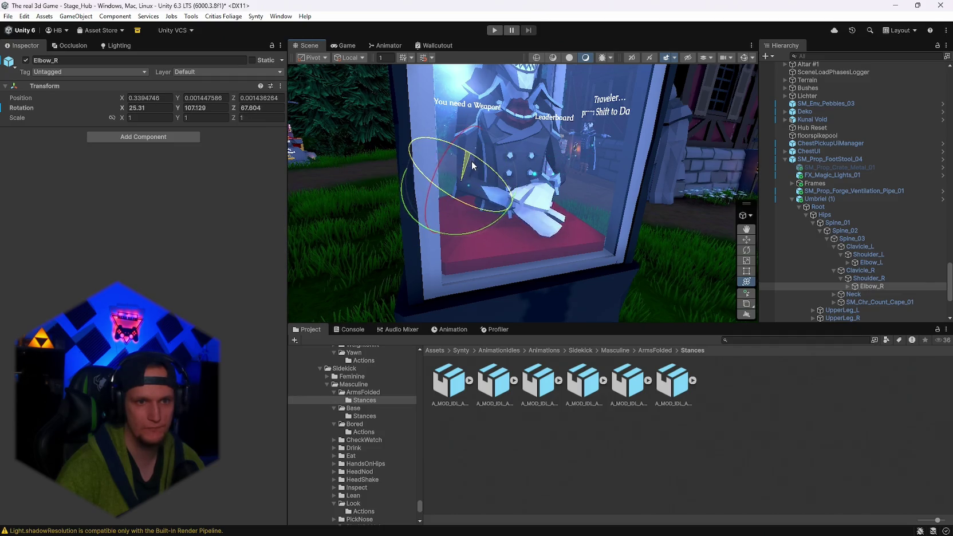
mouse_move(467, 147)
left_mouse_down()
mouse_move(577, 182)
mouse_move(534, 184)
mouse_move(587, 192)
left_mouse_up()
left_click(869, 262)
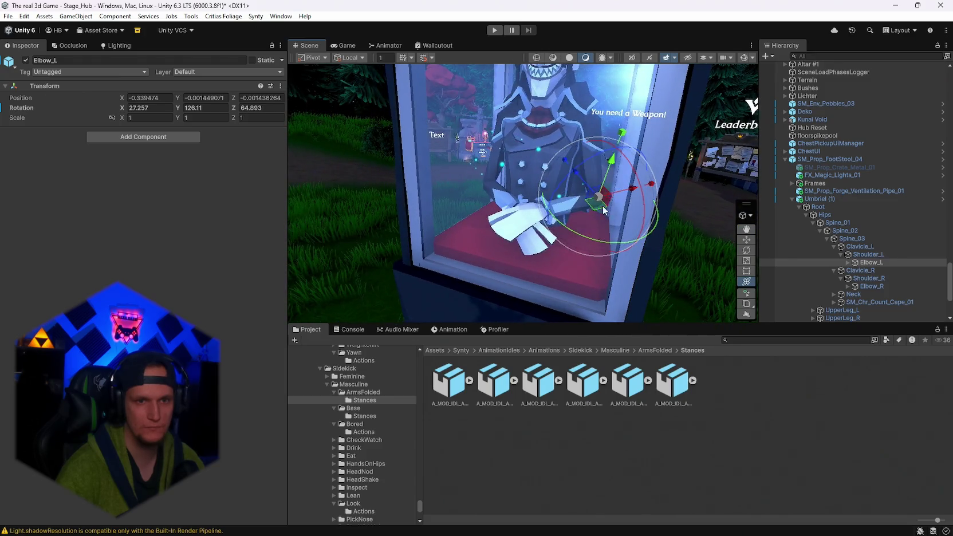
left_click_drag(565, 222, 712, 217)
left_click(866, 286)
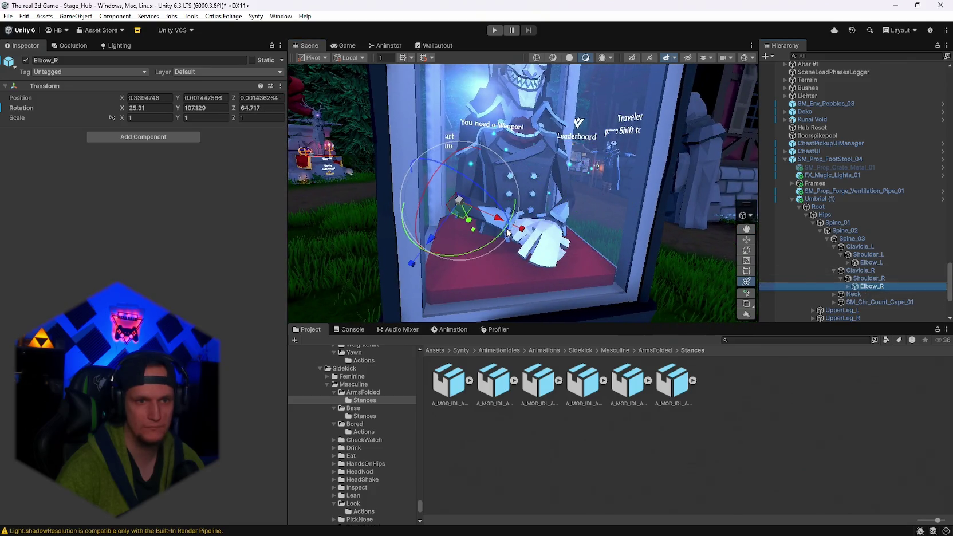
mouse_move(469, 243)
left_mouse_down()
mouse_move(487, 236)
mouse_move(479, 188)
mouse_move(482, 229)
left_mouse_up()
left_click(873, 264)
mouse_move(589, 199)
left_mouse_down()
mouse_move(444, 178)
mouse_move(300, 212)
mouse_move(336, 230)
mouse_move(340, 266)
mouse_move(332, 269)
mouse_move(372, 219)
mouse_move(323, 224)
mouse_move(349, 224)
left_mouse_up()
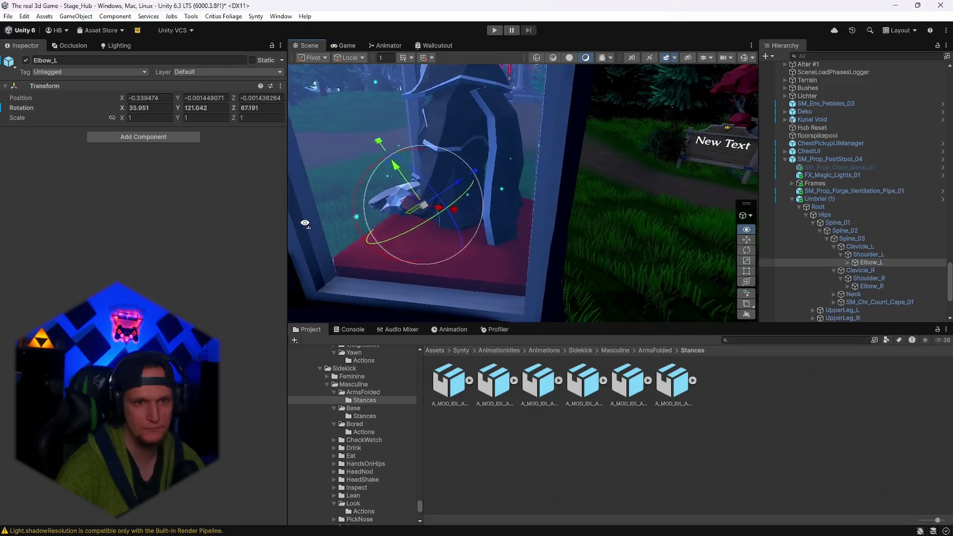
- Frame Umbriel (1) and orbit to front and side views of the character
left_click(820, 200)
key("f")
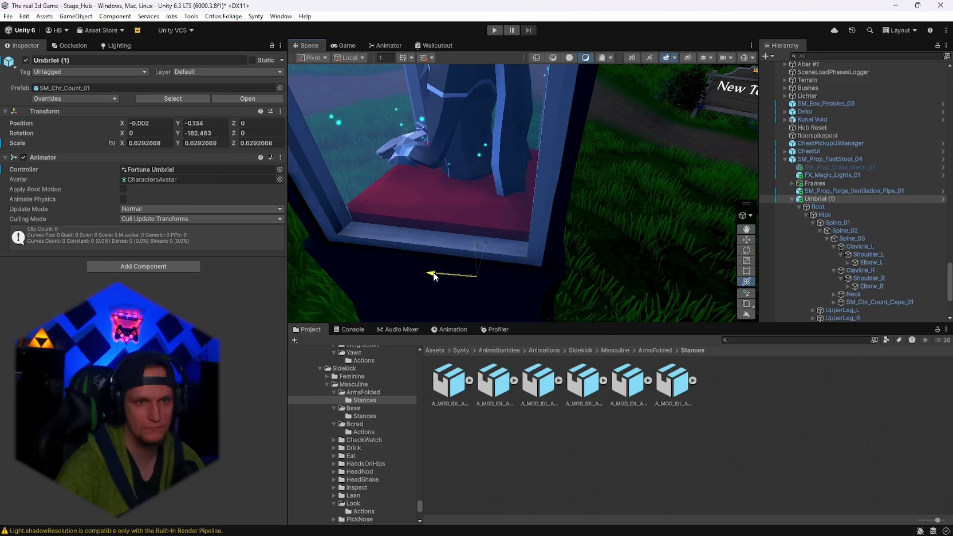
mouse_move(434, 275)
left_mouse_down()
mouse_move(528, 133)
mouse_move(705, 131)
mouse_move(644, 122)
mouse_move(680, 132)
left_mouse_up()
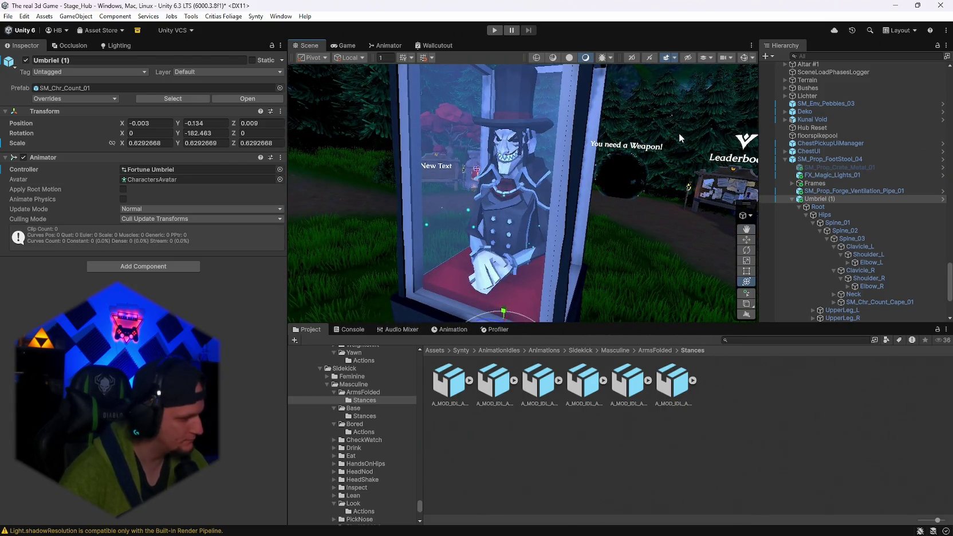
left_click_drag(645, 142, 446, 133)
- Reduce Spine_02's lean to Z 8.939 and tilt Spine_03 to Z 18.815
left_click(838, 223)
left_click(843, 231)
mouse_move(493, 199)
left_mouse_down()
mouse_move(460, 193)
mouse_move(613, 195)
mouse_move(790, 179)
mouse_move(818, 180)
mouse_move(813, 189)
left_mouse_up()
left_click(854, 238)
mouse_move(490, 119)
left_mouse_down()
mouse_move(609, 162)
mouse_move(567, 138)
mouse_move(728, 143)
mouse_move(723, 185)
left_mouse_up()
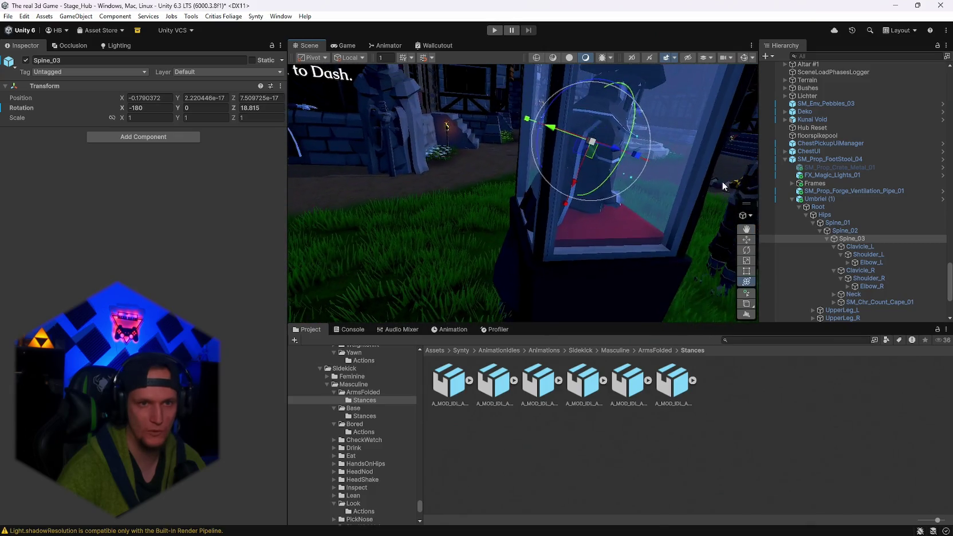
- Rotate Spine_03 back to Z 9.613998 and orbit around the booth to check the hands
mouse_move(551, 104)
left_mouse_down()
mouse_move(533, 113)
mouse_move(597, 128)
mouse_move(724, 109)
mouse_move(376, 107)
mouse_move(594, 154)
left_mouse_up()
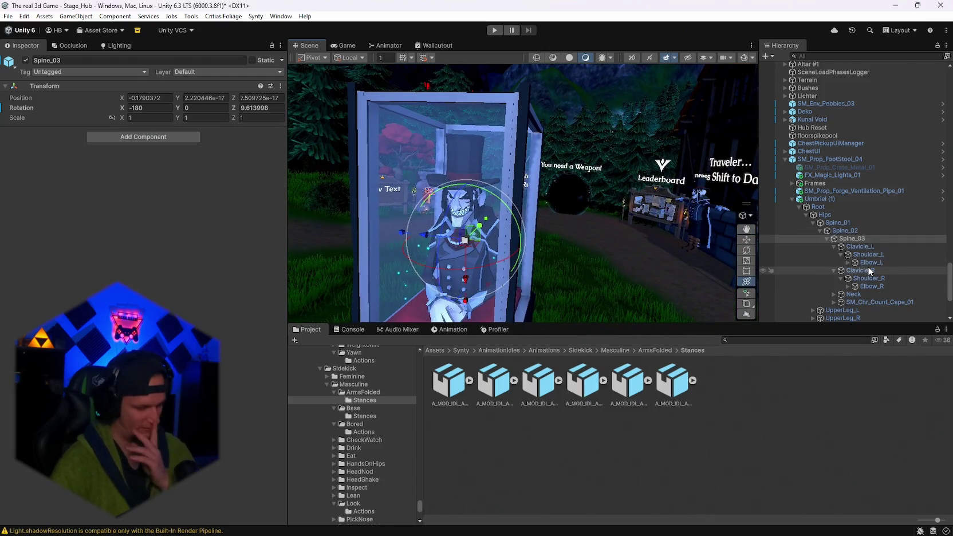
scroll(634, 248, "up", 6)
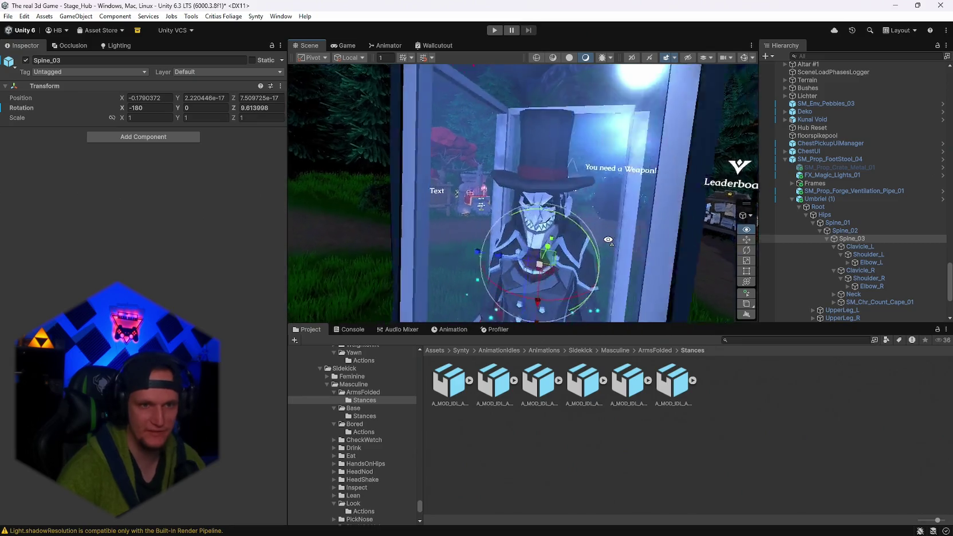
mouse_move(635, 248)
left_mouse_down()
mouse_move(595, 227)
mouse_move(861, 227)
mouse_move(653, 257)
left_mouse_up()
scroll(594, 227, "down", 5)
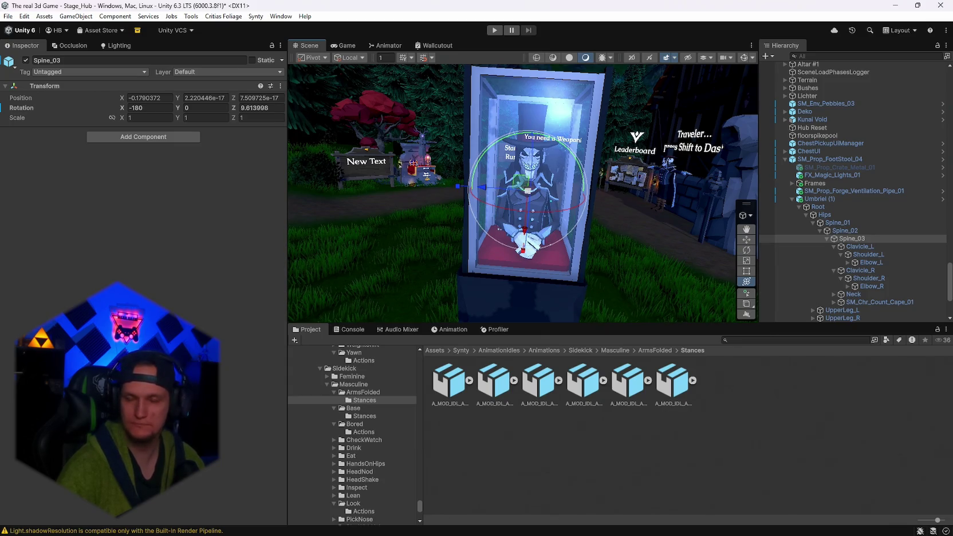
mouse_move(630, 229)
left_mouse_down()
mouse_move(588, 140)
mouse_move(659, 143)
mouse_move(630, 141)
mouse_move(645, 138)
left_mouse_up()
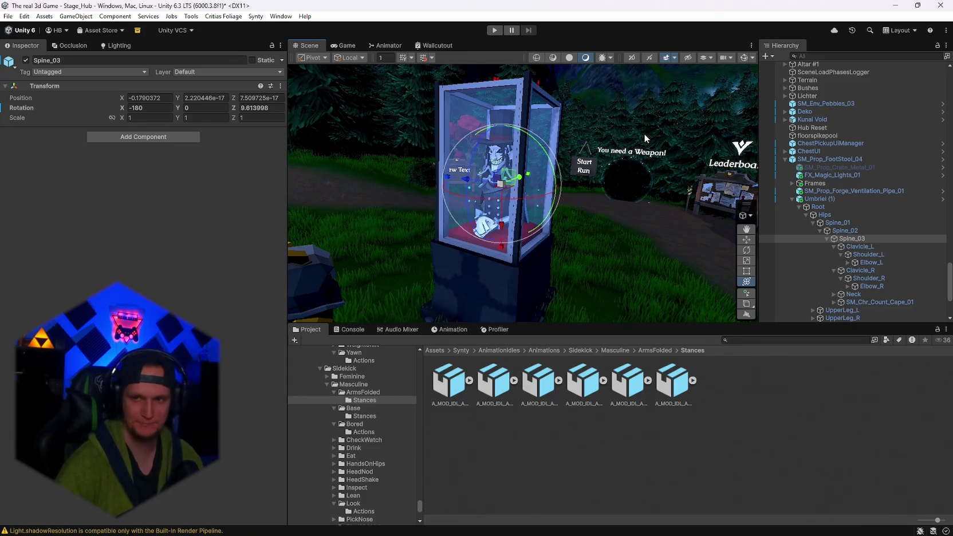
left_click_drag(676, 131, 702, 211)
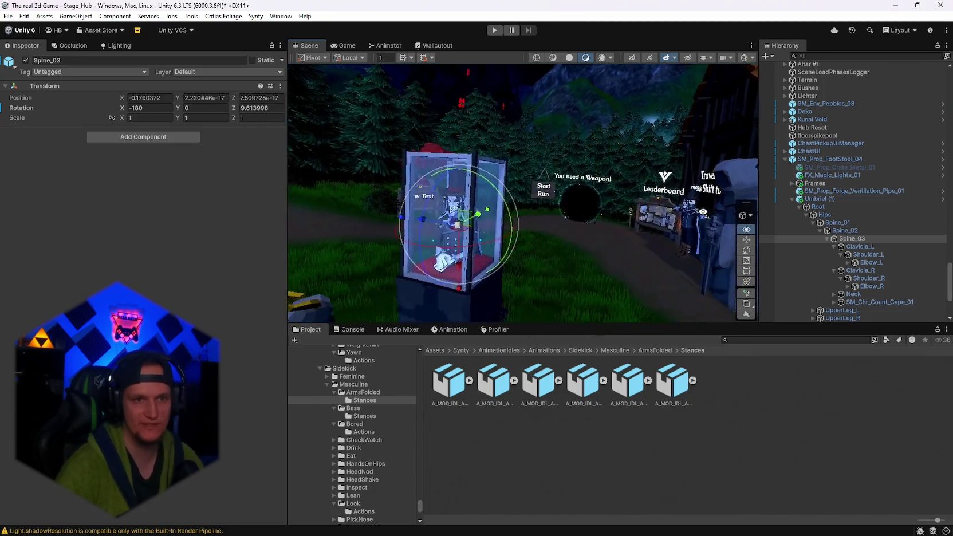
key("f")
left_click_drag(312, 172, 338, 160)
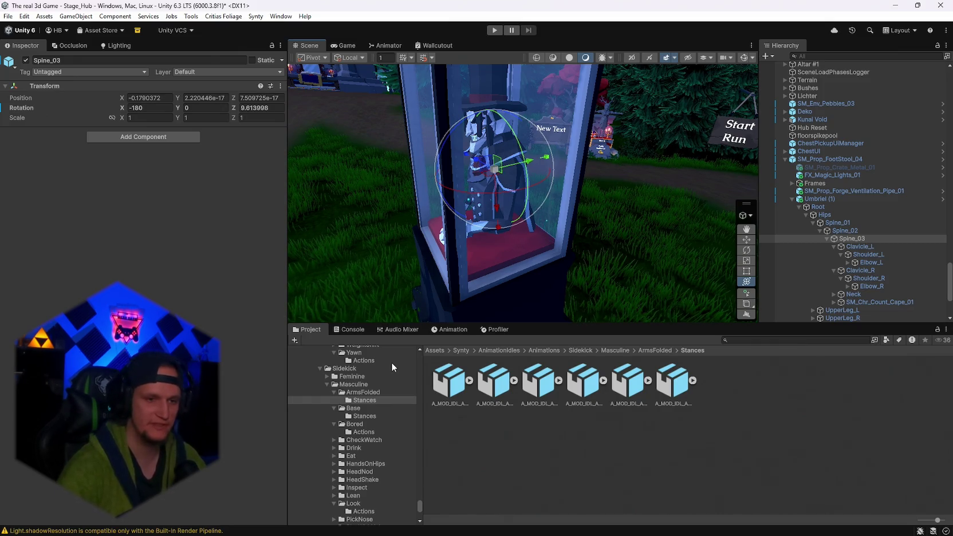
mouse_move(432, 286)
left_mouse_down()
mouse_move(531, 225)
mouse_move(556, 223)
mouse_move(555, 235)
left_mouse_up()
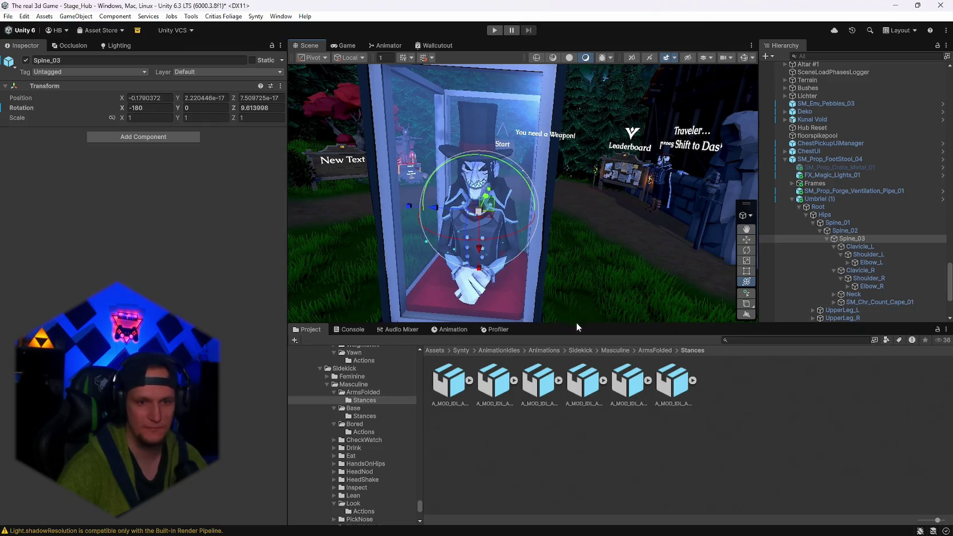
mouse_move(618, 262)
left_mouse_down()
mouse_move(538, 221)
mouse_move(567, 227)
left_mouse_up()
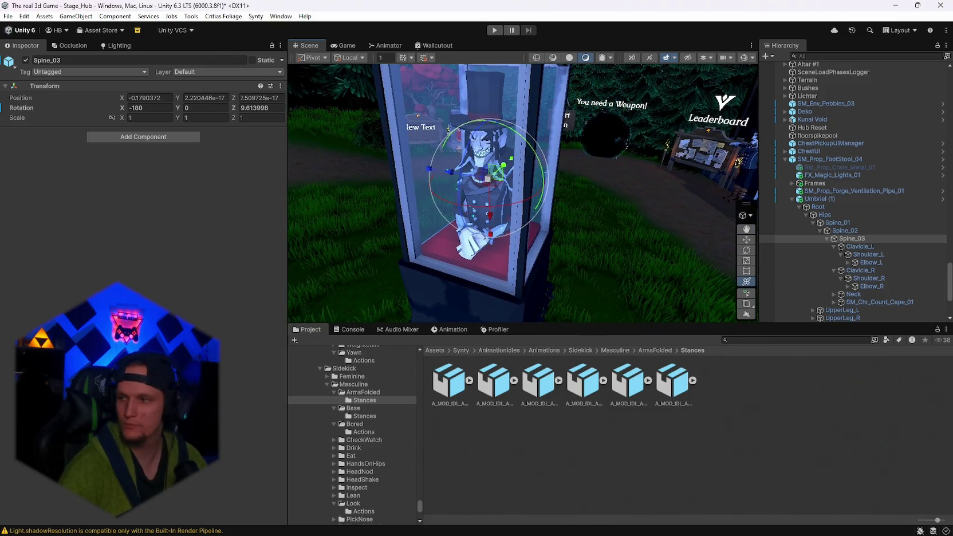
mouse_move(485, 279)
left_mouse_down()
mouse_move(502, 204)
mouse_move(545, 198)
left_mouse_up()
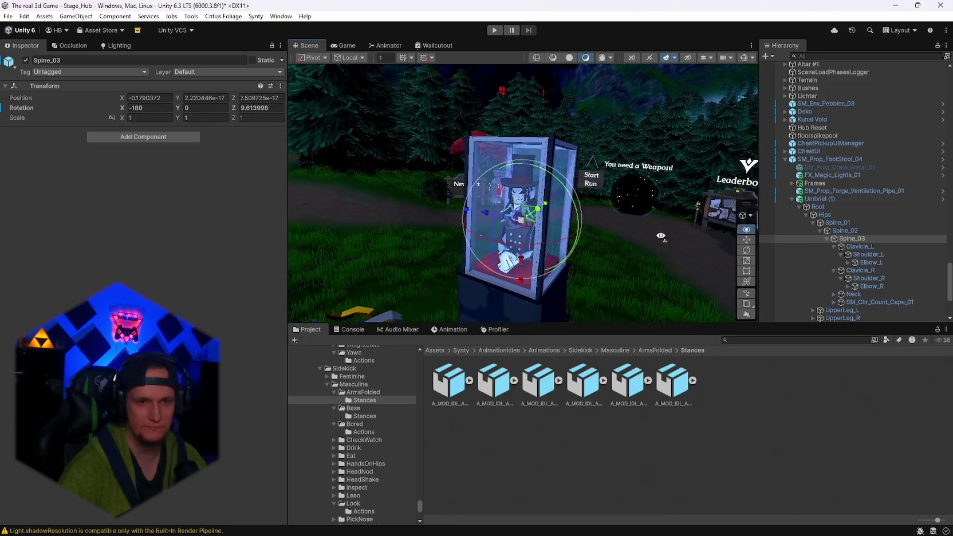
- Search the project for 'kings' and open the Kings/Prefabs folder
left_click(755, 340)
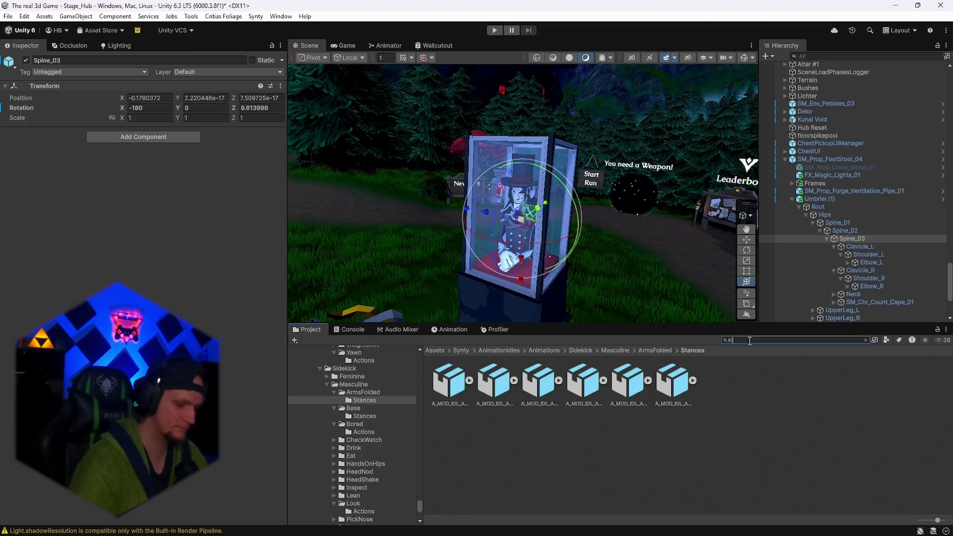
type("kings")
double_click(452, 385)
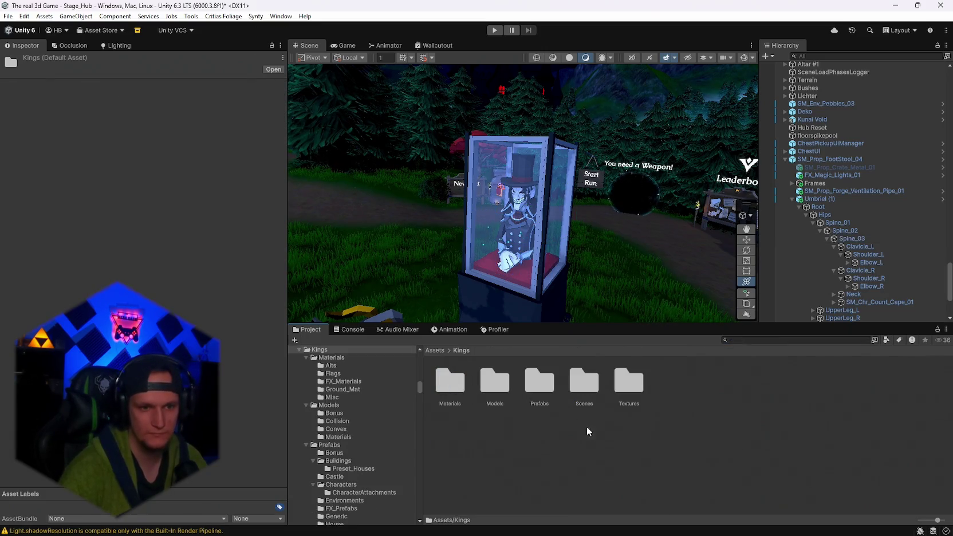
double_click(551, 390)
- Browse the Buildings, FX_Prefabs, Generic and House prefab folders for suitable props
double_click(498, 381)
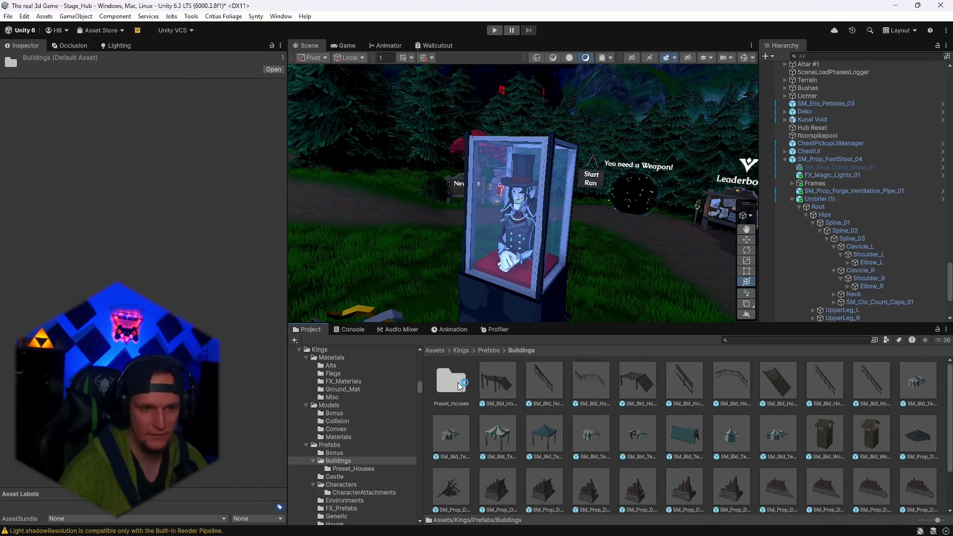
left_click(495, 351)
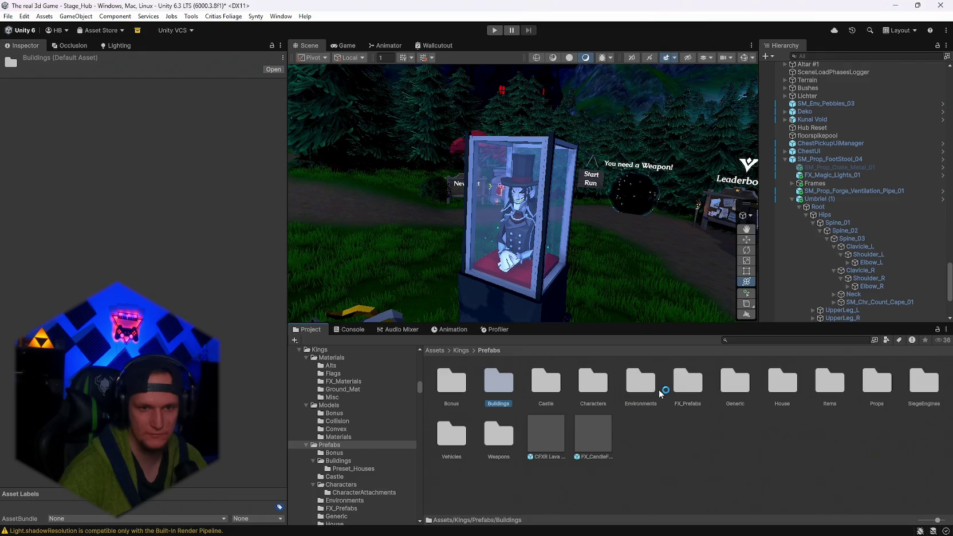
double_click(691, 384)
left_click(496, 351)
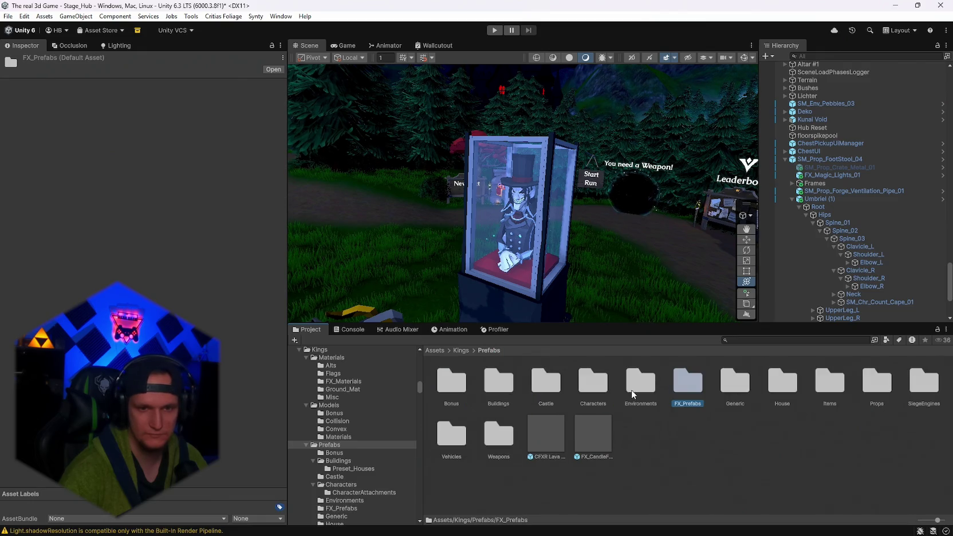
double_click(739, 384)
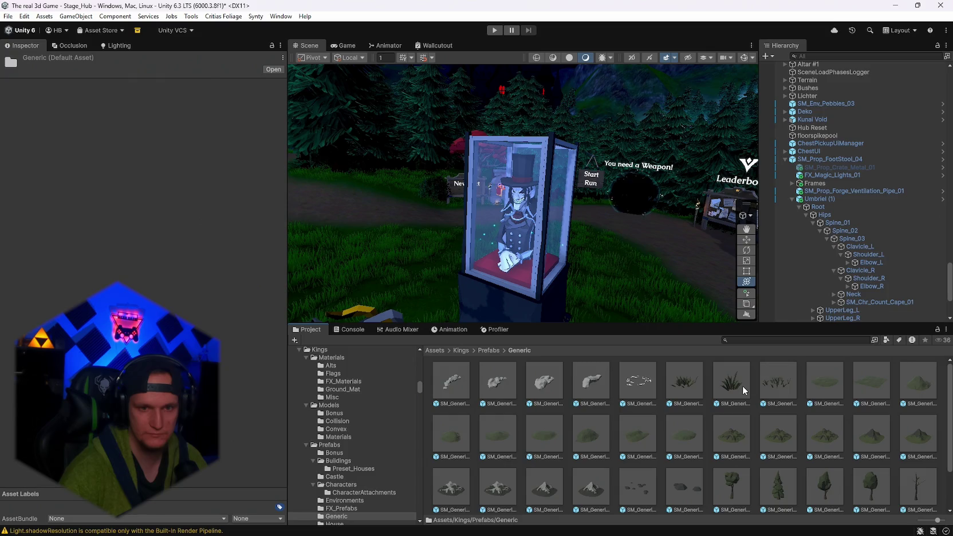
left_click(496, 351)
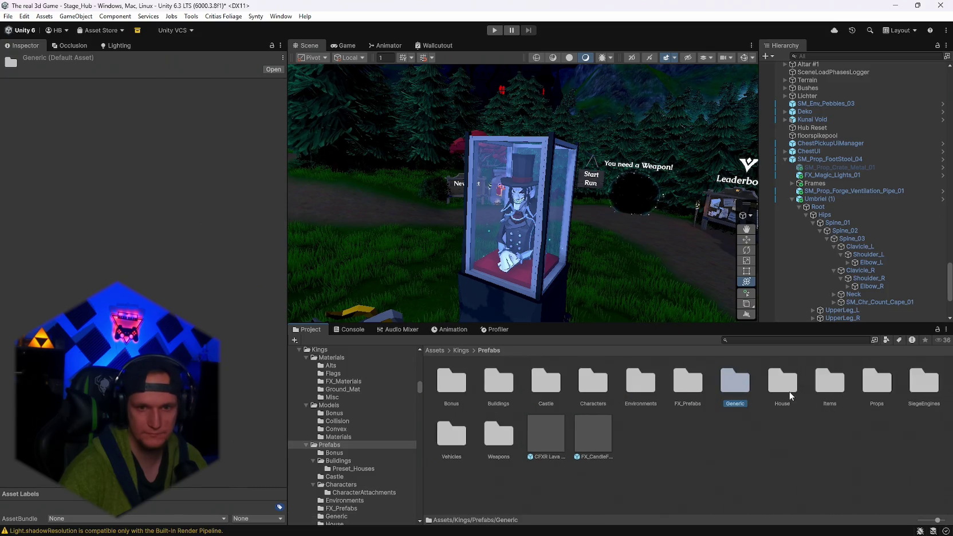
double_click(782, 382)
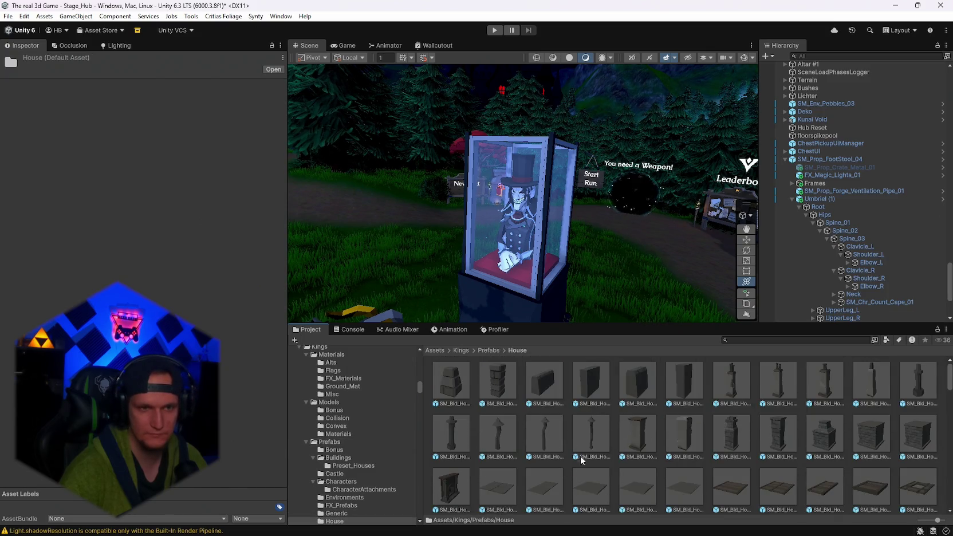
scroll(590, 448, "down", 5)
scroll(593, 446, "down", 6)
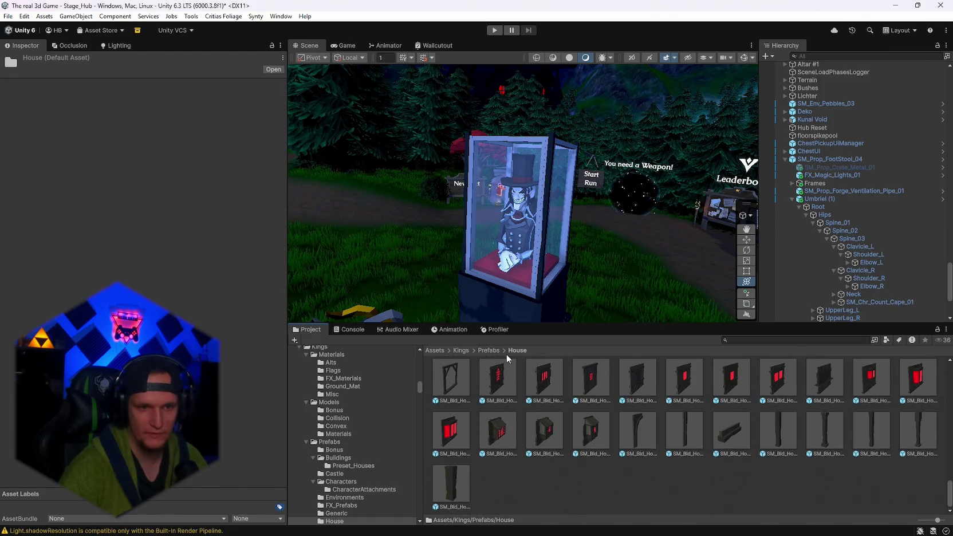
left_click(494, 350)
- In the Items folder, compare SM_Item_Book_02 and select the red SM_Item_Book_04 book
double_click(822, 382)
scroll(662, 416, "down", 2)
scroll(621, 425, "up", 1)
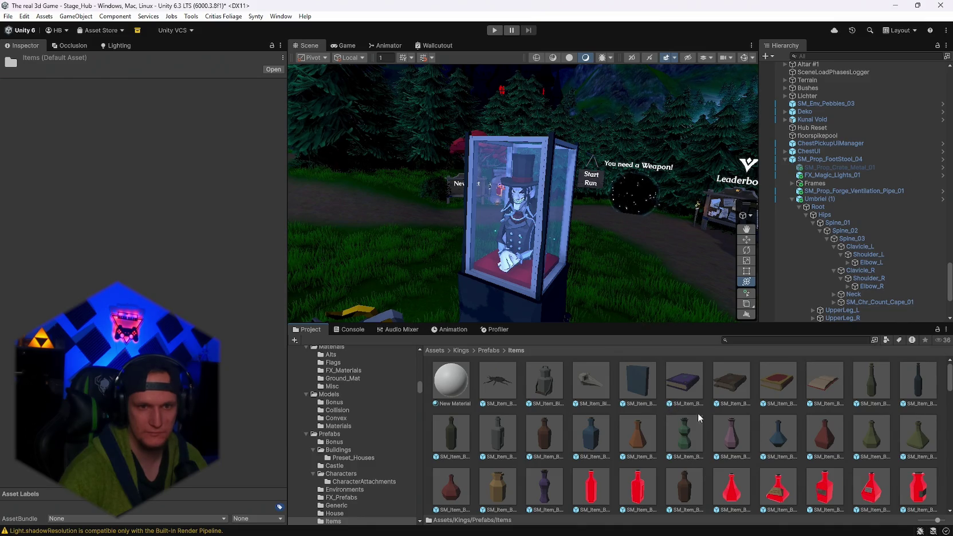
left_click(687, 381)
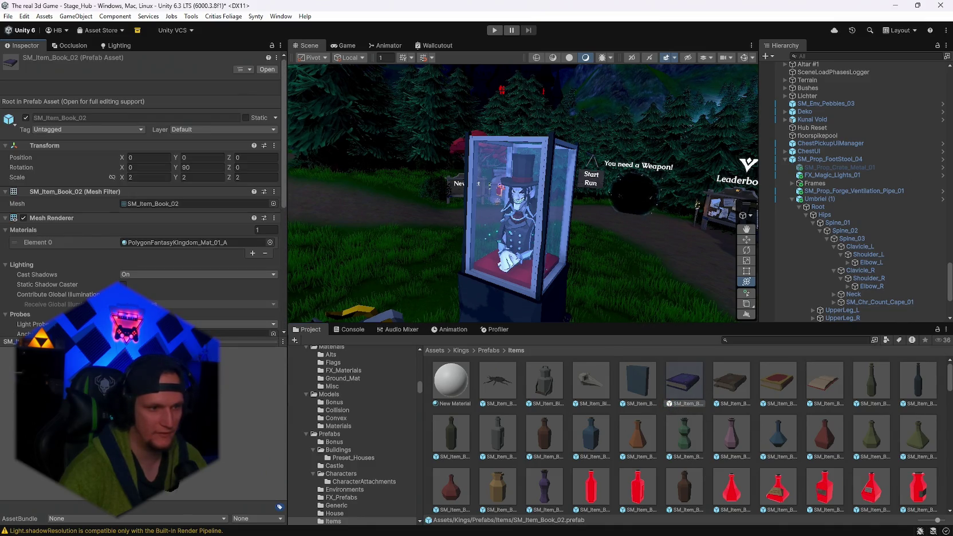
left_click(778, 383)
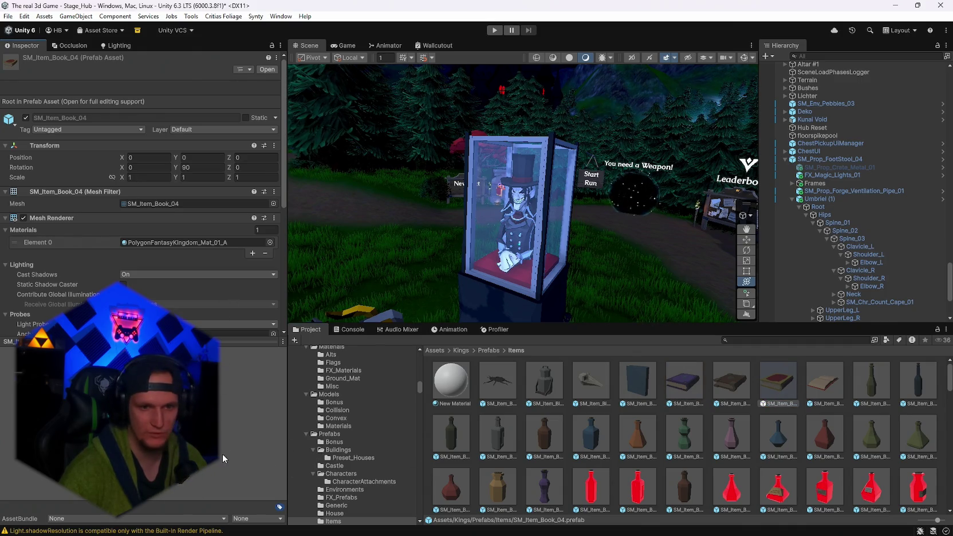
scroll(592, 238, "up", 5)
scroll(593, 238, "up", 5)
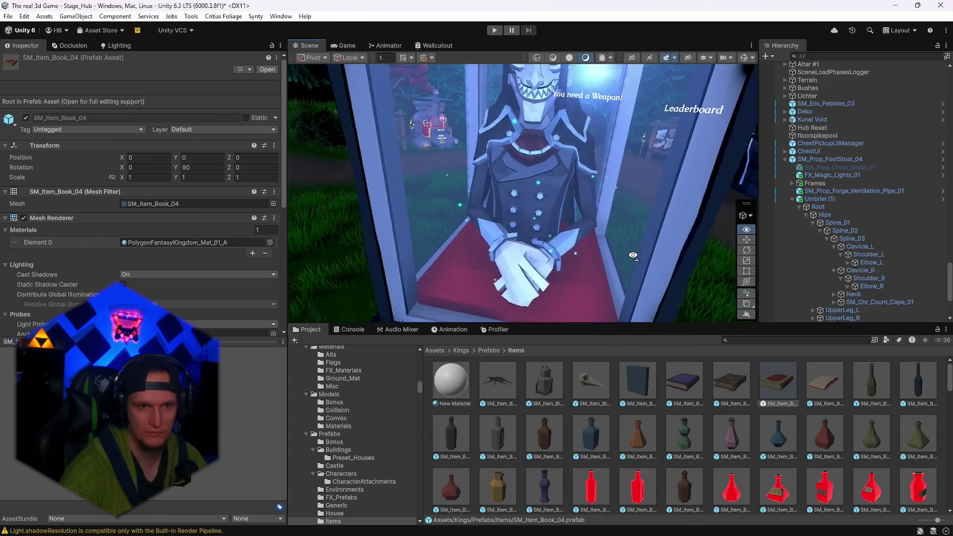
scroll(637, 256, "up", 2)
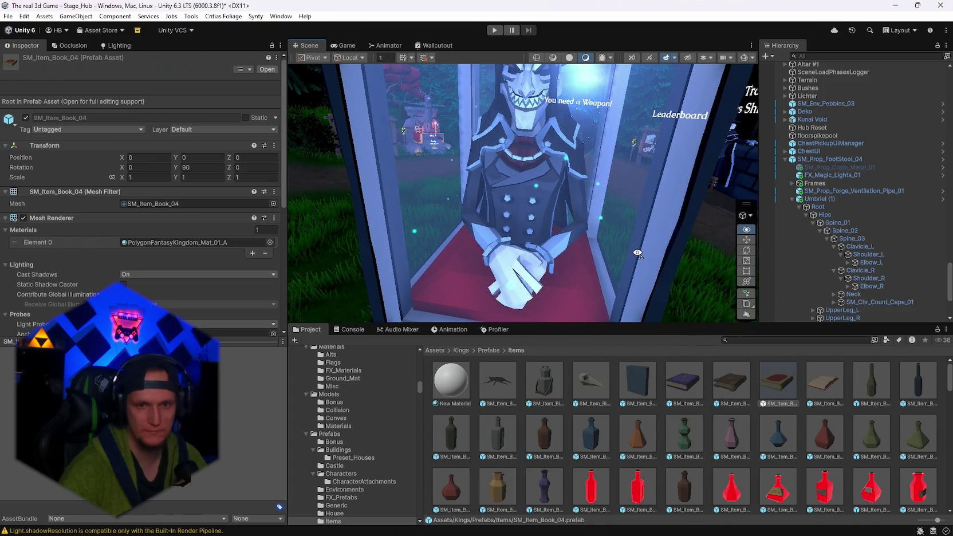